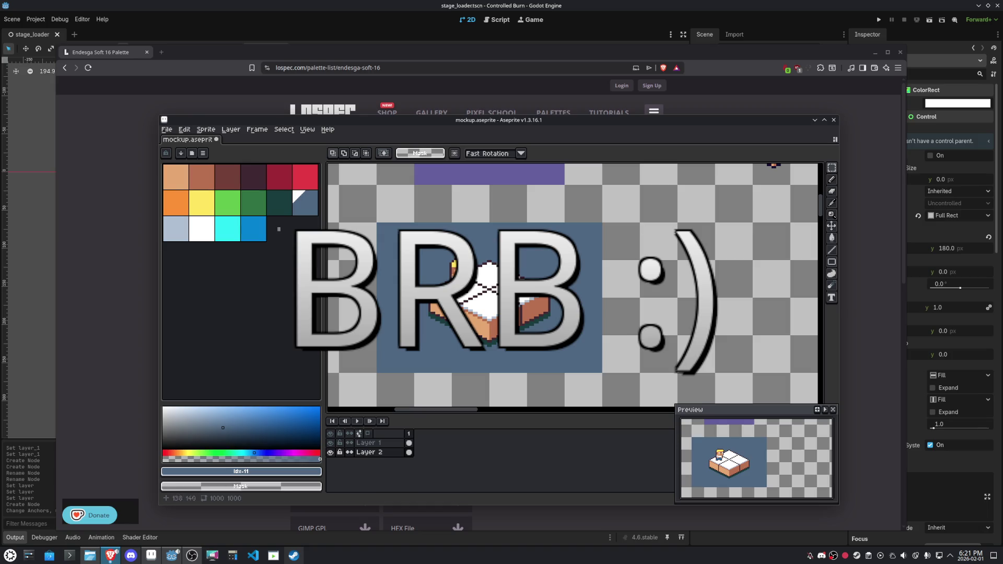
Sample the blue-gray background colour from the mockup canvas with the eyedropper
{"action": "left_click", "coordinate": [831, 203]}
{"action": "left_click", "coordinate": [221, 432]}
{"action": "key", "text": "b"}
{"action": "scroll", "coordinate": [602, 331], "scroll_direction": "up", "scroll_amount": 2}
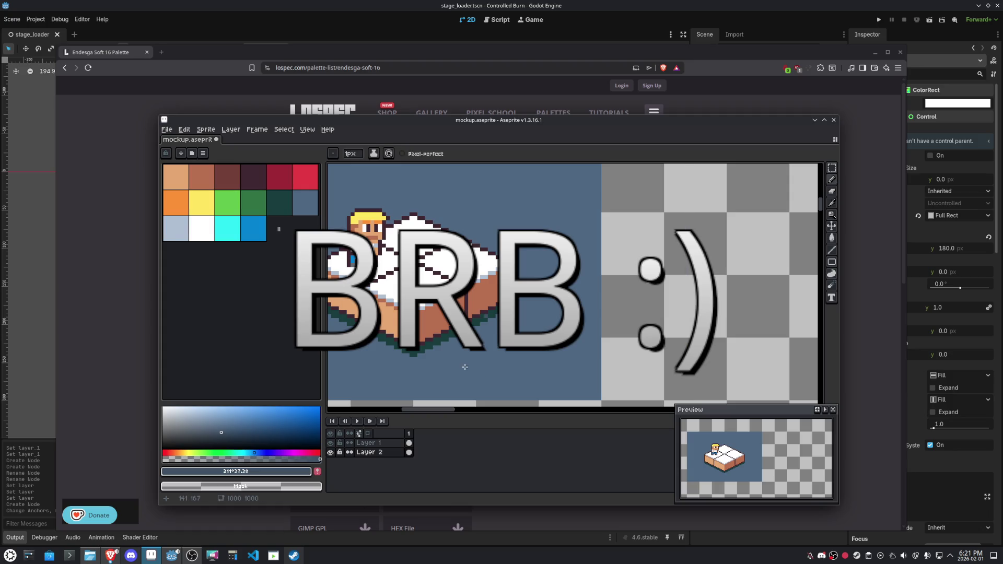
{"action": "key", "text": "g"}
{"action": "key", "text": "h"}
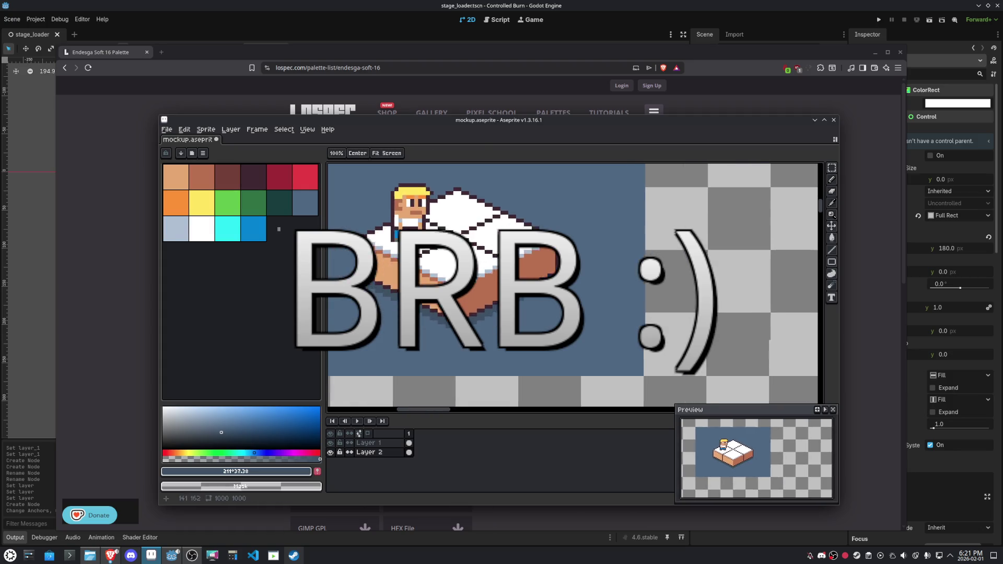
{"action": "scroll", "coordinate": [478, 299], "scroll_direction": "down", "scroll_amount": 2}
{"action": "scroll", "coordinate": [478, 299], "scroll_direction": "down", "scroll_amount": 3}
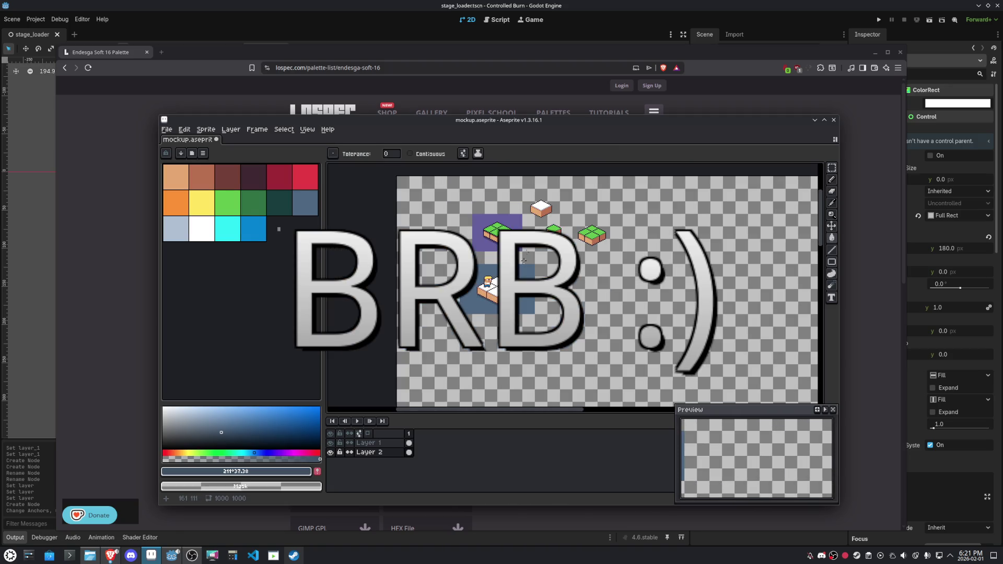
Copy the white-topped orange block tile and create a new 35×27 px sprite
{"action": "key", "text": "m"}
{"action": "scroll", "coordinate": [541, 207], "scroll_direction": "up", "scroll_amount": 2}
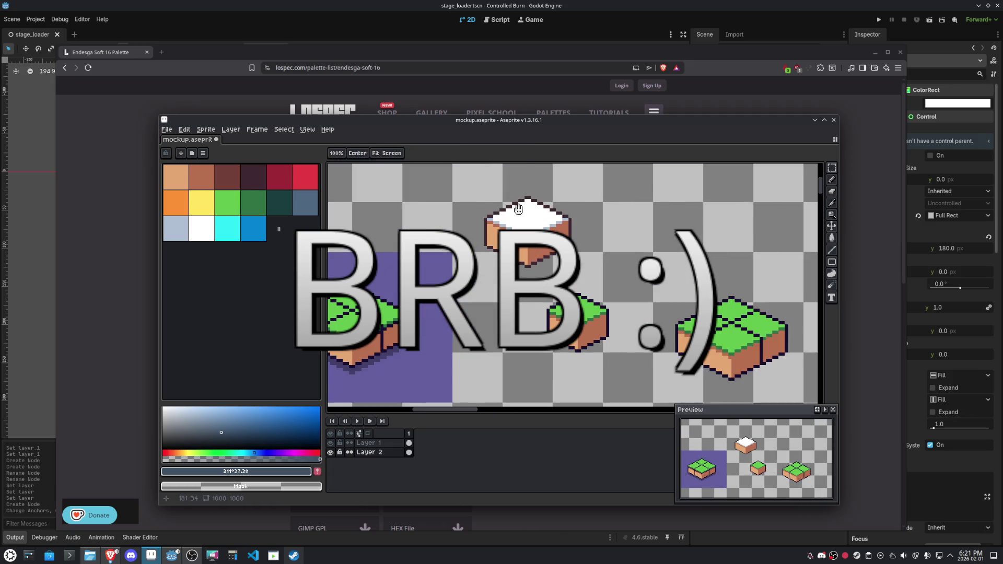
{"action": "mouse_move", "coordinate": [475, 191]}
{"action": "left_mouse_down"}
{"action": "mouse_move", "coordinate": [577, 251]}
{"action": "mouse_move", "coordinate": [588, 277]}
{"action": "left_mouse_up"}
{"action": "scroll", "coordinate": [588, 277], "scroll_direction": "down", "scroll_amount": 3}
{"action": "scroll", "coordinate": [573, 287], "scroll_direction": "up", "scroll_amount": 3}
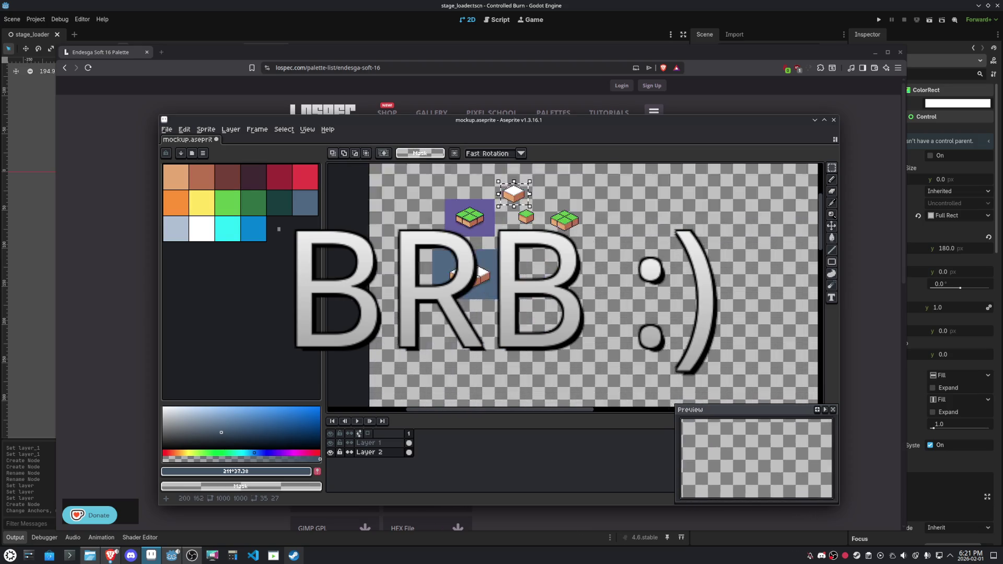
{"action": "key", "text": "ctrl+t"}
{"action": "scroll", "coordinate": [573, 287], "scroll_direction": "down", "scroll_amount": 2}
{"action": "key", "text": "ctrl+c"}
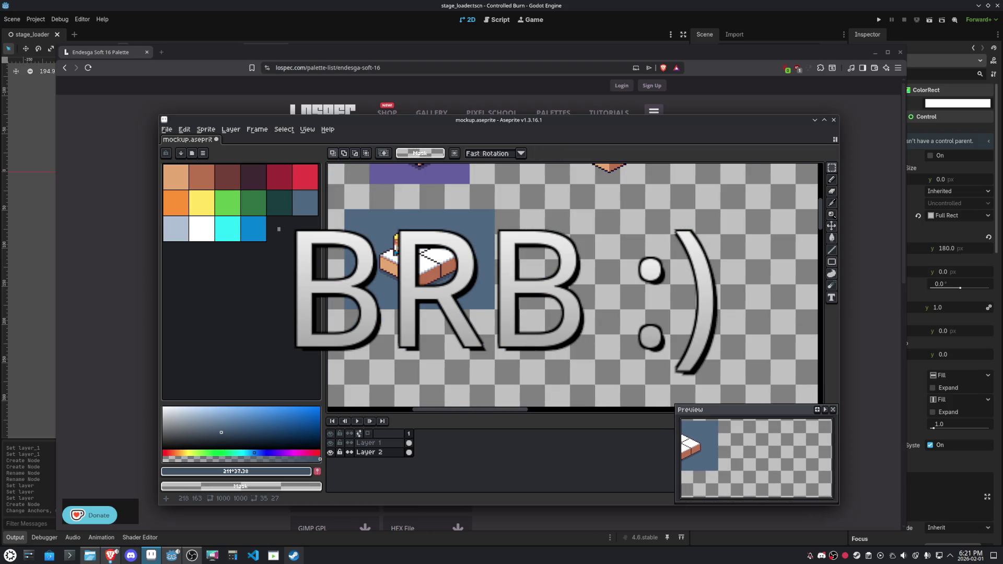
{"action": "key", "text": "ctrl+n"}
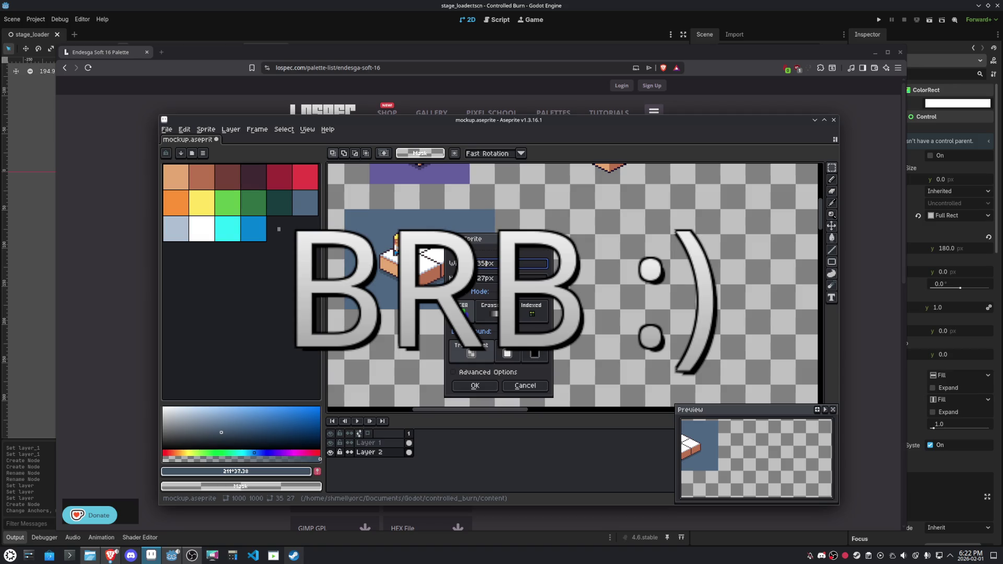
{"action": "key", "text": "Return"}
Paste the block and grow the canvas to 175×135 (35*5 by 27*5), anchored top-left
{"action": "key", "text": "ctrl+v"}
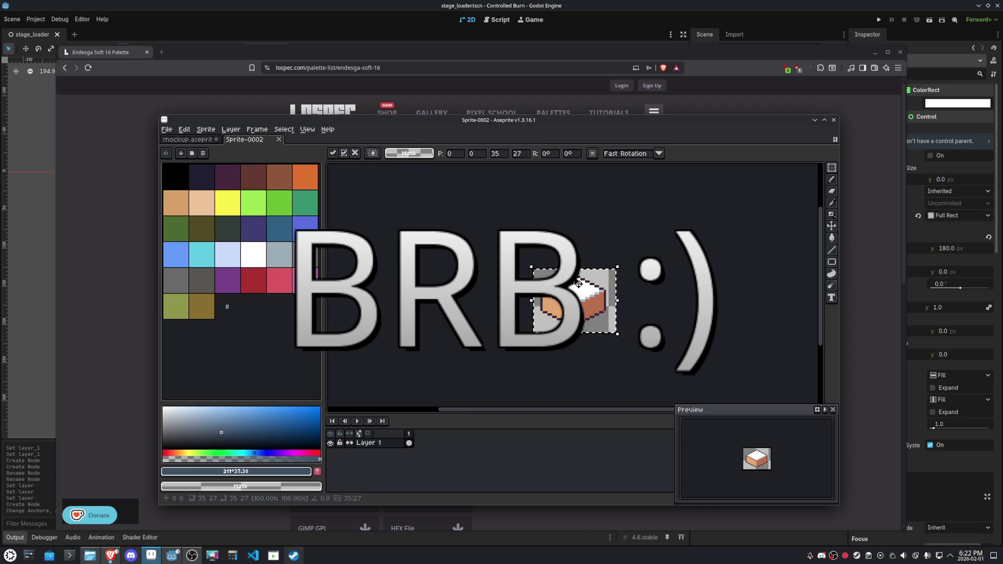
{"action": "left_click", "coordinate": [206, 129]}
{"action": "left_click", "coordinate": [225, 181]}
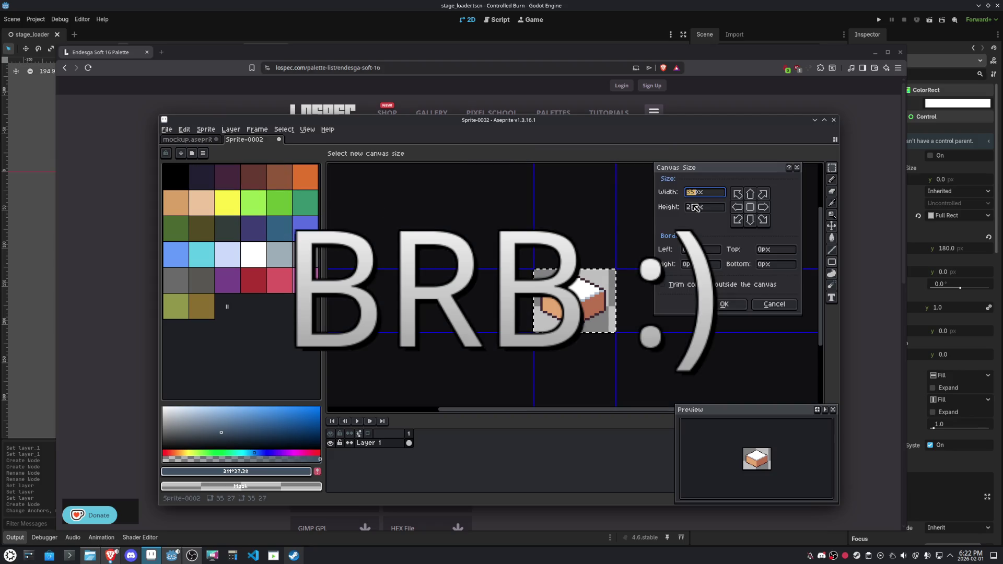
{"action": "left_click", "coordinate": [741, 195]}
{"action": "left_click", "coordinate": [702, 192]}
{"action": "type", "text": "*5"}
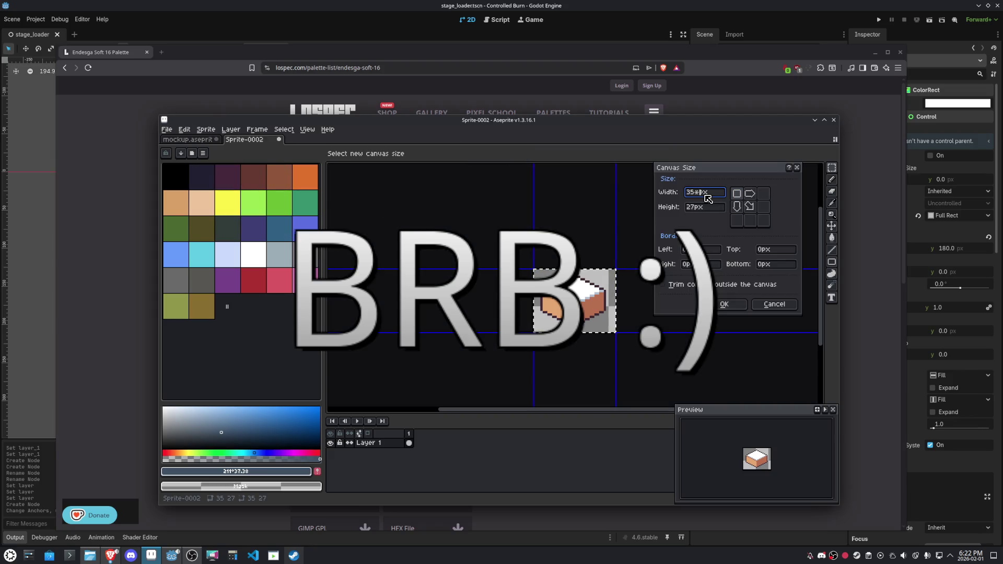
{"action": "left_click", "coordinate": [703, 207]}
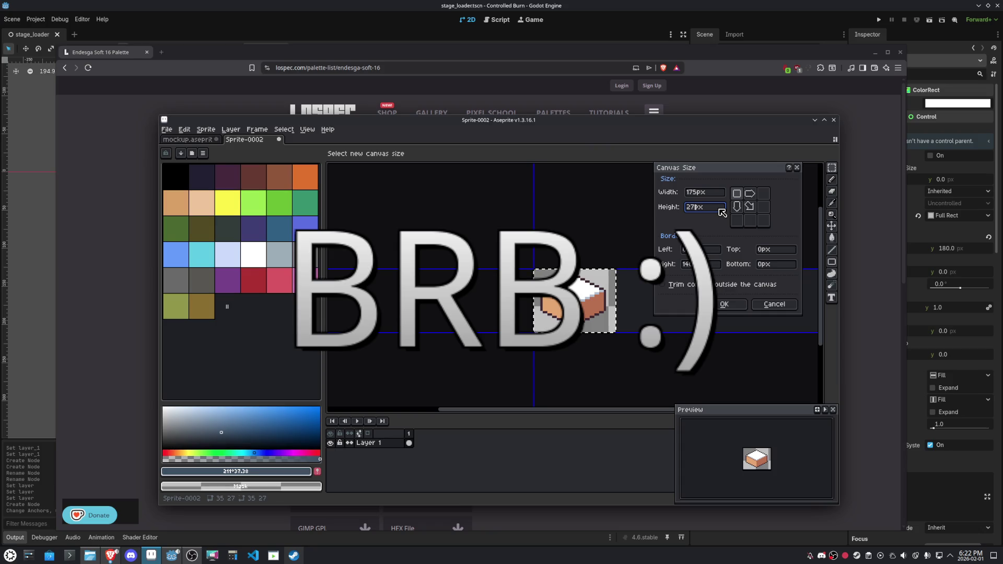
{"action": "type", "text": "*5"}
{"action": "left_click", "coordinate": [724, 304]}
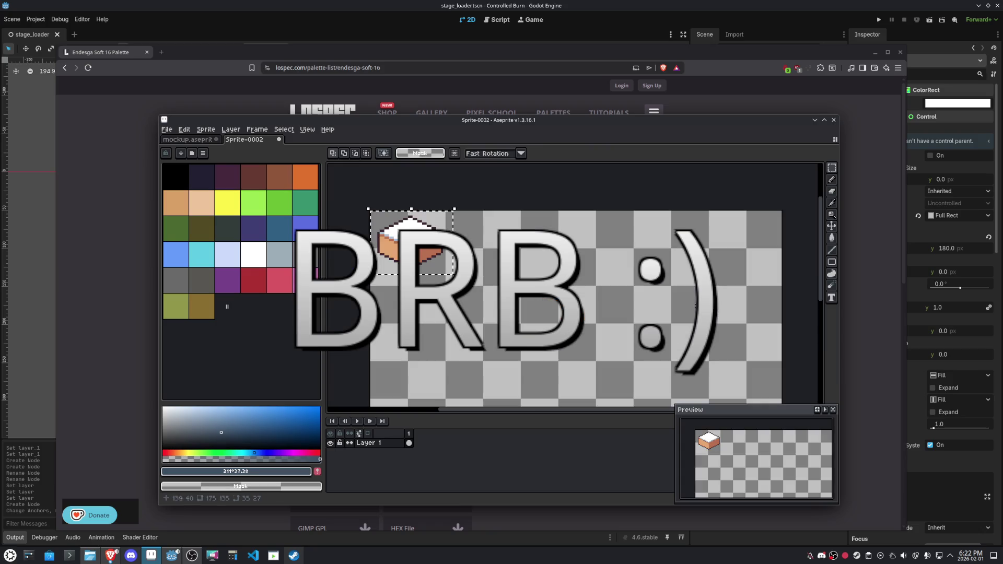
Use the 35×27 tile selection as the grid via View > Grid > Selection as Grid
{"action": "left_click", "coordinate": [307, 129]}
{"action": "mouse_move", "coordinate": [335, 189]}
{"action": "left_click", "coordinate": [426, 200]}
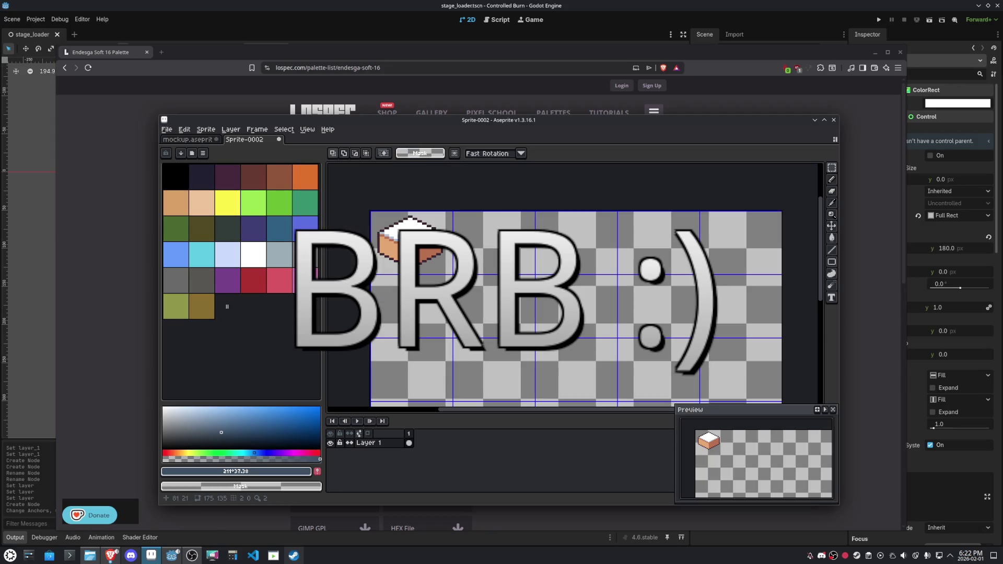
Save the sprite as tileset.aseprite
{"action": "key", "text": "ctrl+s"}
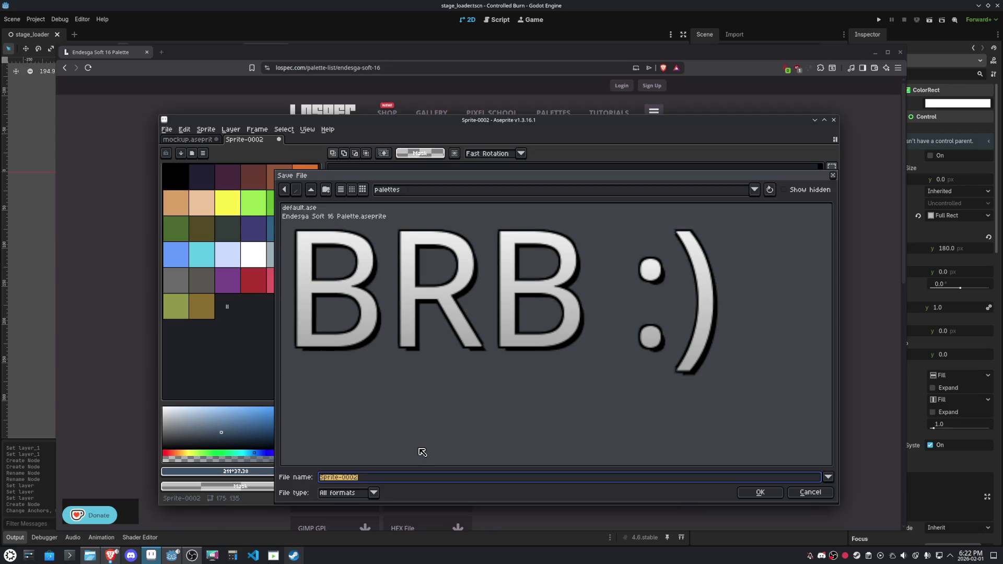
{"action": "type", "text": "tileset"}
{"action": "key", "text": "Return"}
Export the tileset as an image with File > Export As
{"action": "left_click", "coordinate": [166, 129]}
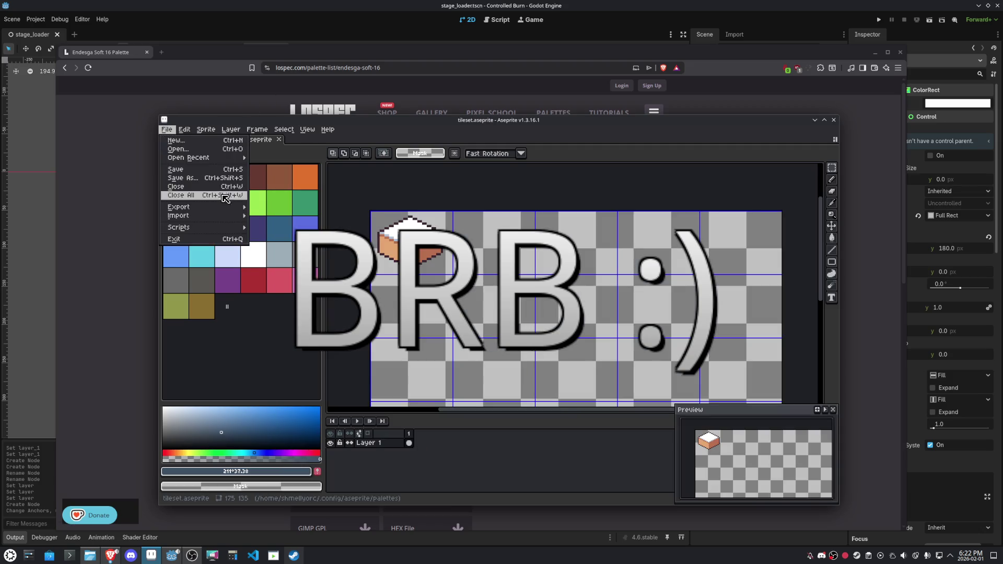
{"action": "mouse_move", "coordinate": [238, 208]}
{"action": "left_click", "coordinate": [272, 207]}
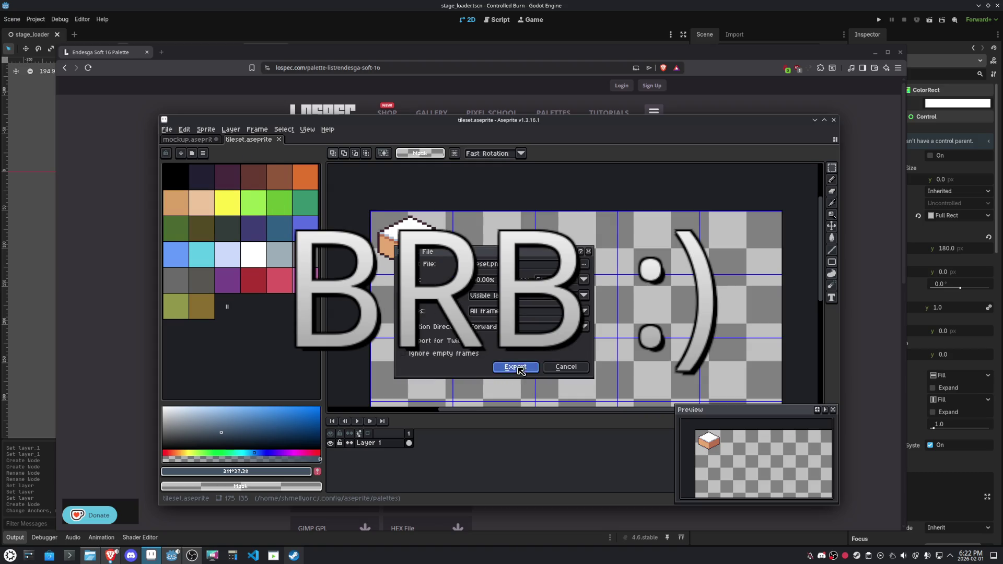
{"action": "left_click", "coordinate": [516, 367]}
{"action": "left_click", "coordinate": [197, 141]}
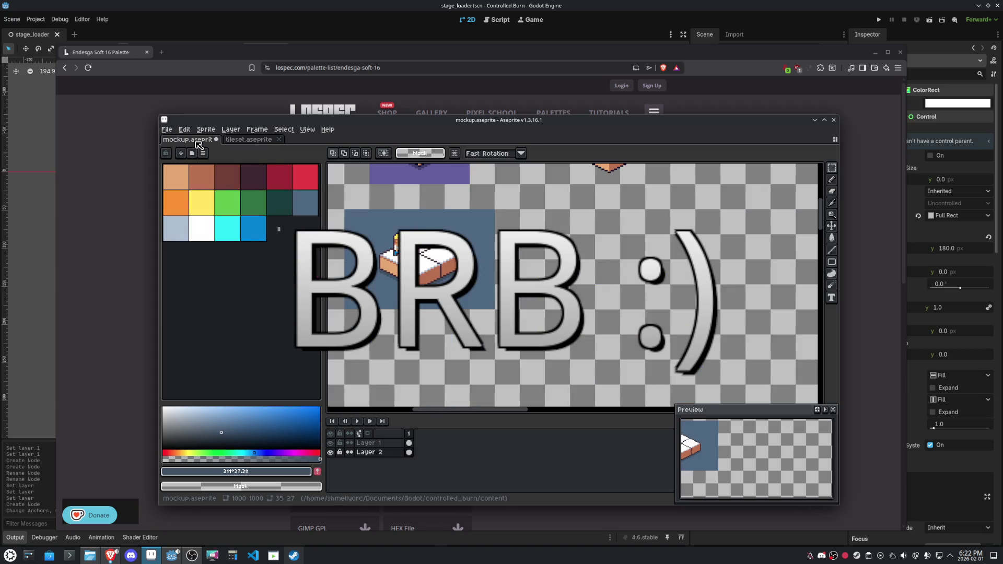
{"action": "left_click", "coordinate": [245, 140]}
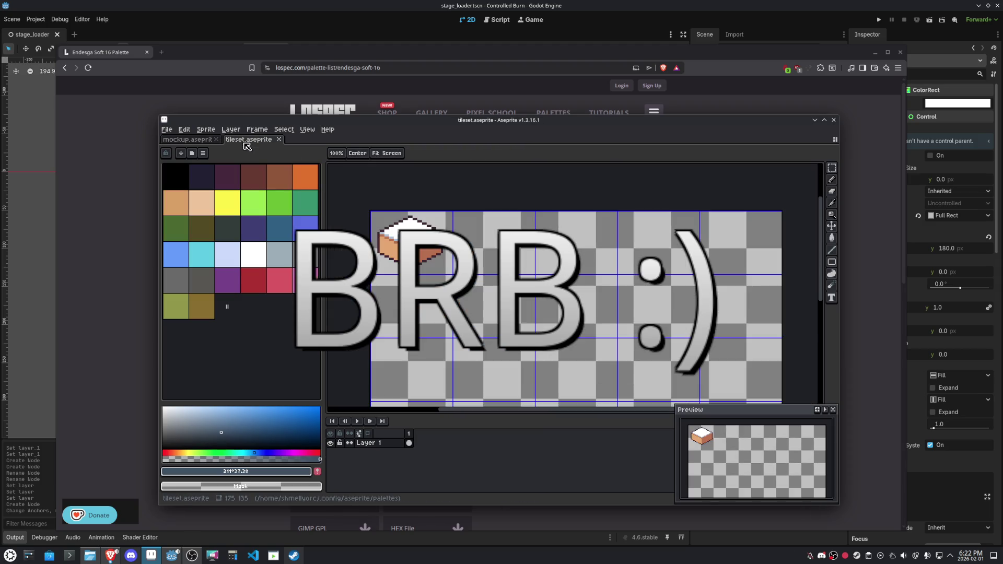
Create a new Godot scene with a Node root named srage, saved as srage_game.tscn
{"action": "key", "text": "m"}
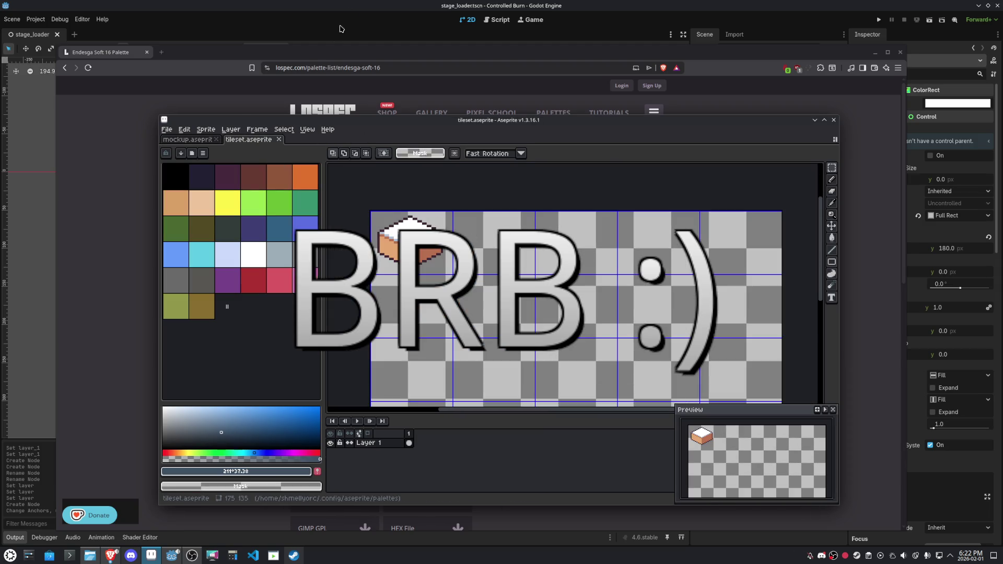
{"action": "left_click", "coordinate": [353, 9]}
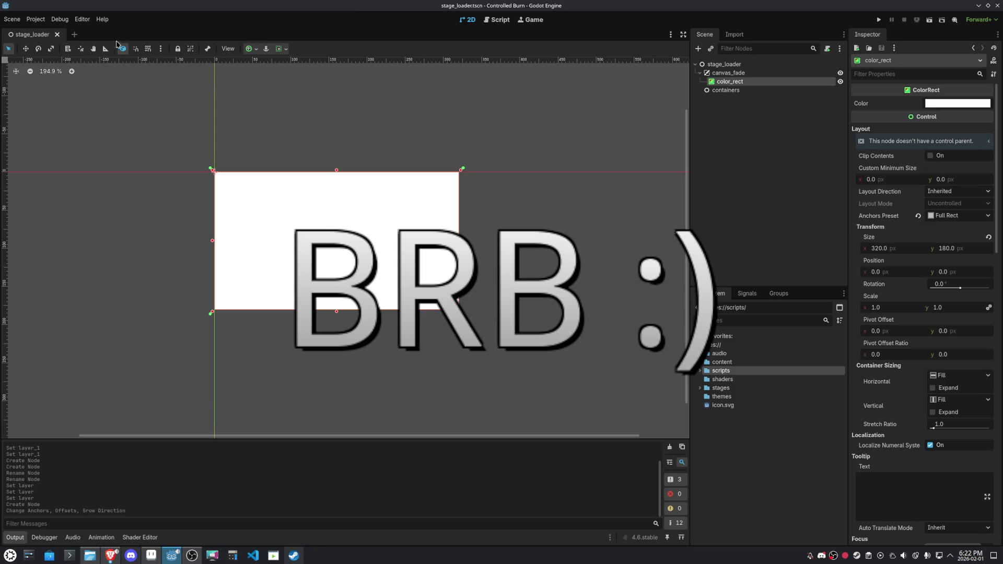
{"action": "left_click", "coordinate": [75, 35]}
{"action": "left_click", "coordinate": [768, 106]}
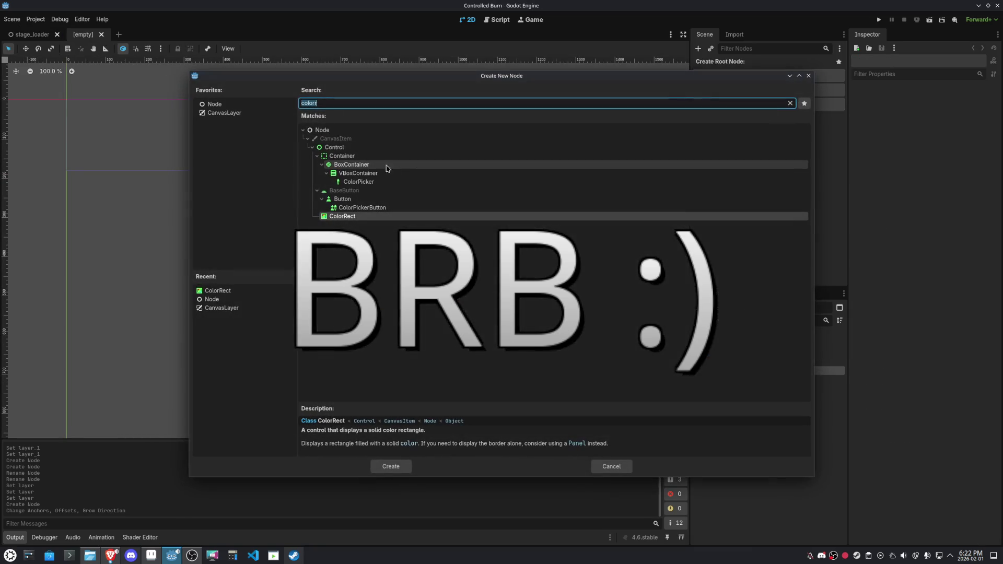
{"action": "double_click", "coordinate": [214, 105]}
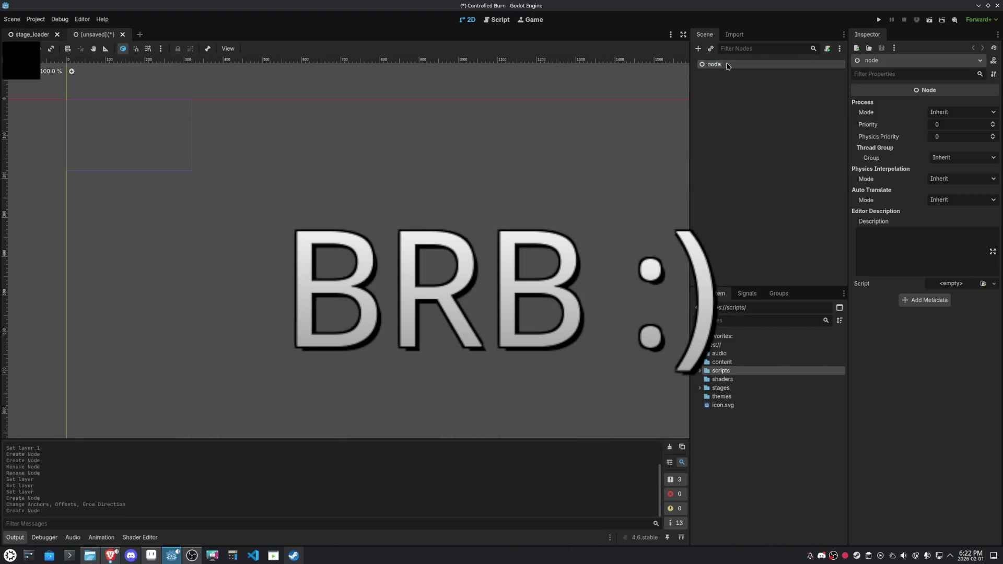
{"action": "double_click", "coordinate": [726, 65]}
{"action": "type", "text": "srag"}
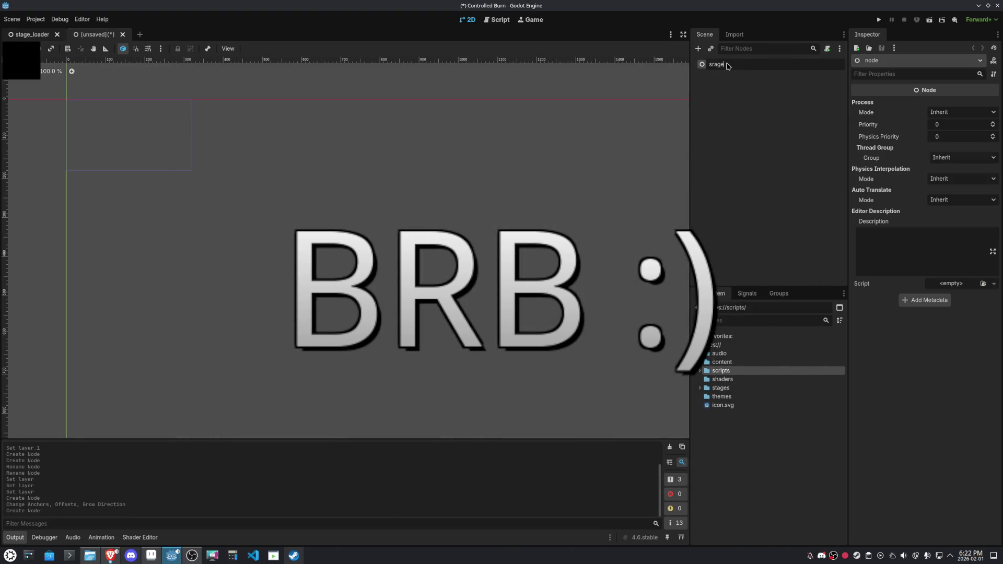
{"action": "type", "text": "e"}
{"action": "key", "text": "Return"}
{"action": "key", "text": "ctrl+s"}
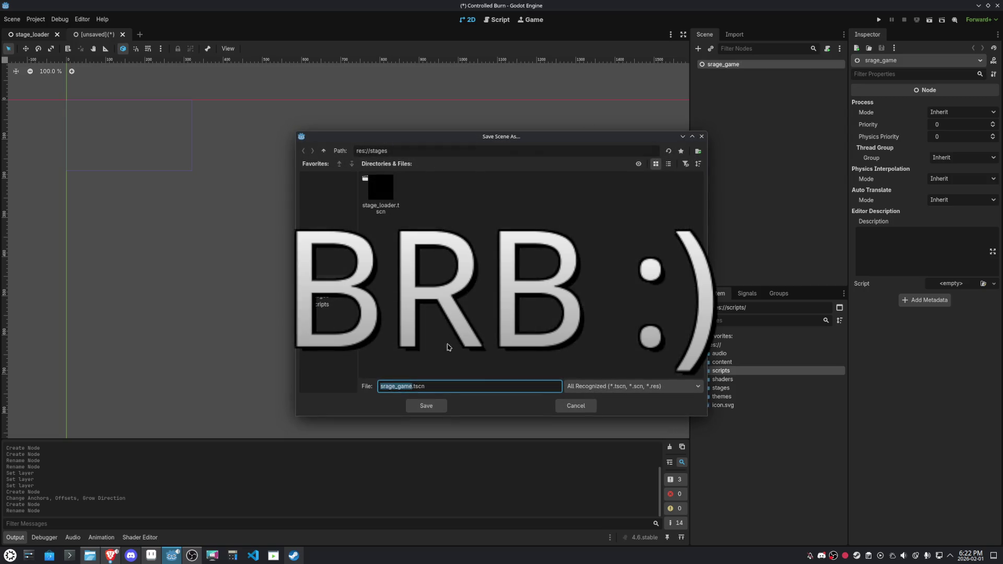
{"action": "left_click", "coordinate": [441, 411]}
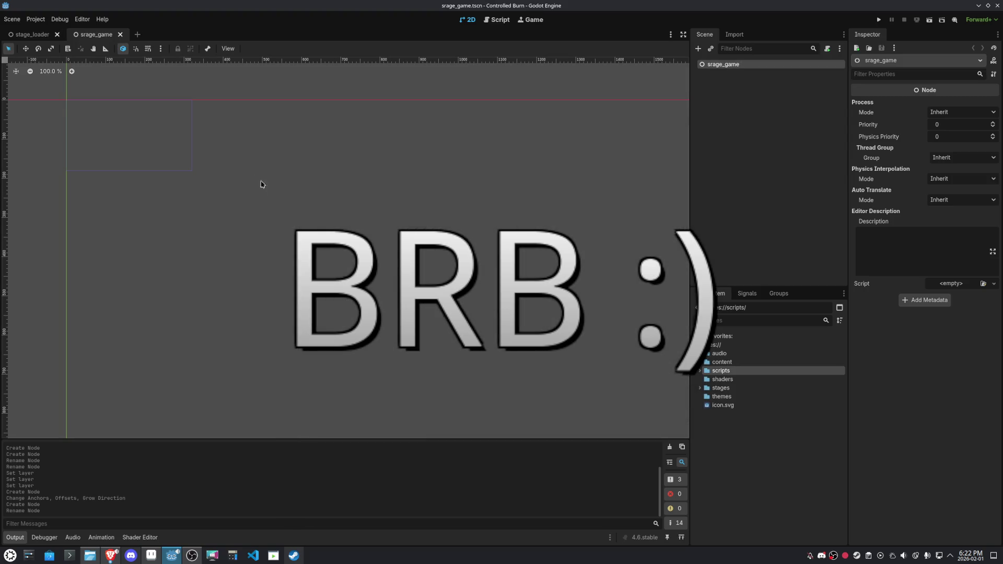
Add a TileMapLayer node to the srage scene
{"action": "left_click", "coordinate": [698, 48]}
{"action": "type", "text": "map"}
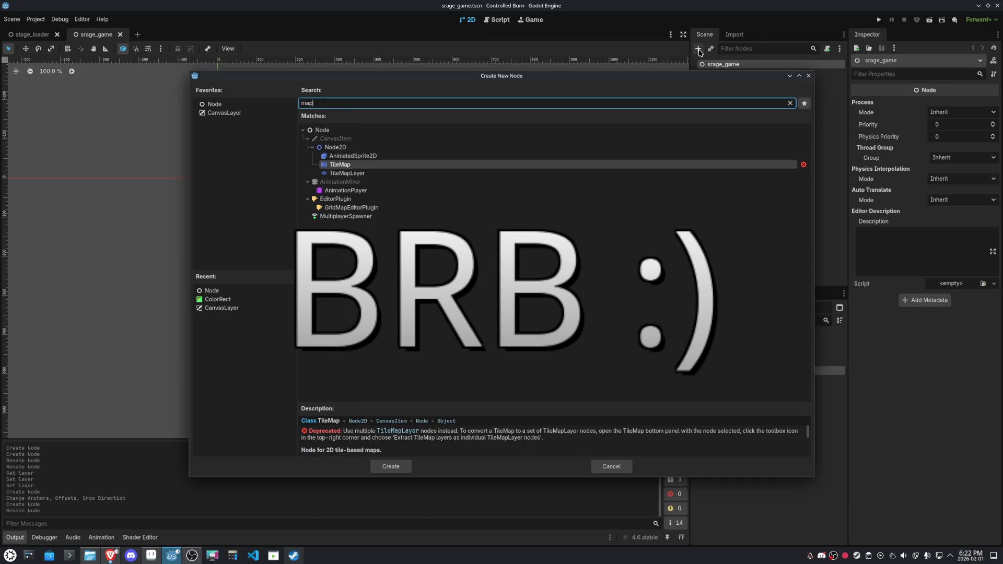
{"action": "double_click", "coordinate": [366, 173]}
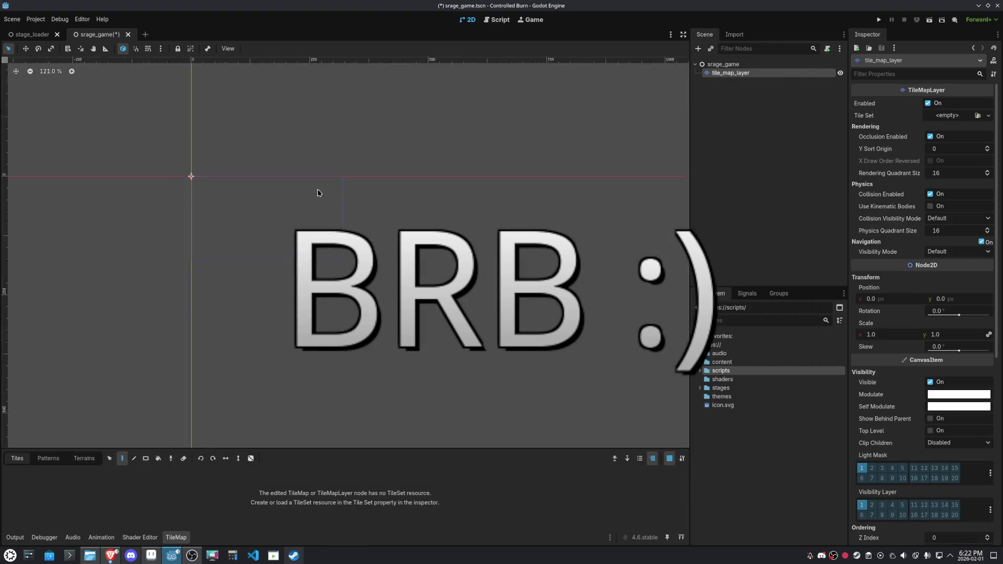
{"action": "scroll", "coordinate": [321, 200], "scroll_direction": "up", "scroll_amount": 5}
{"action": "left_click", "coordinate": [942, 115]}
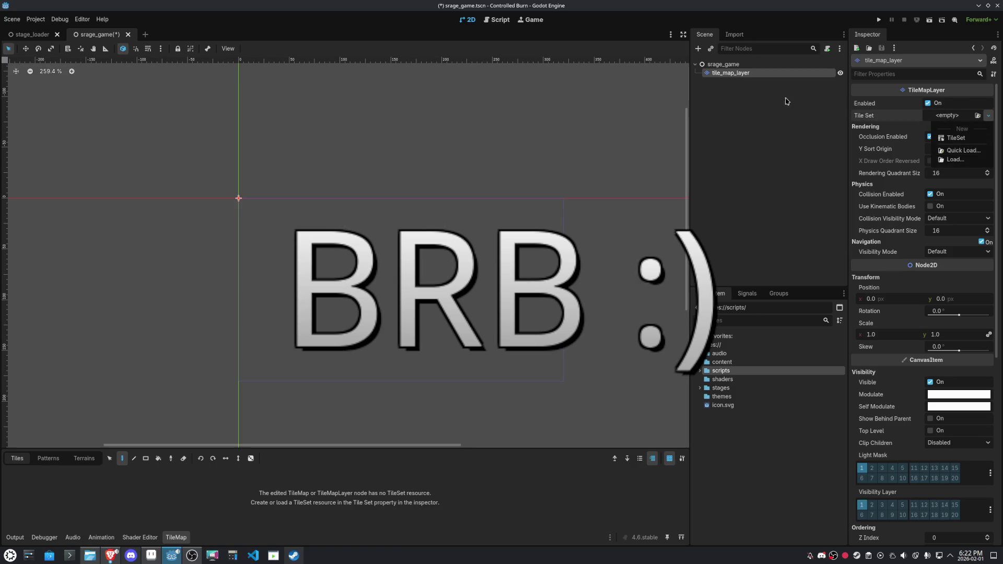
{"action": "left_click", "coordinate": [740, 77]}
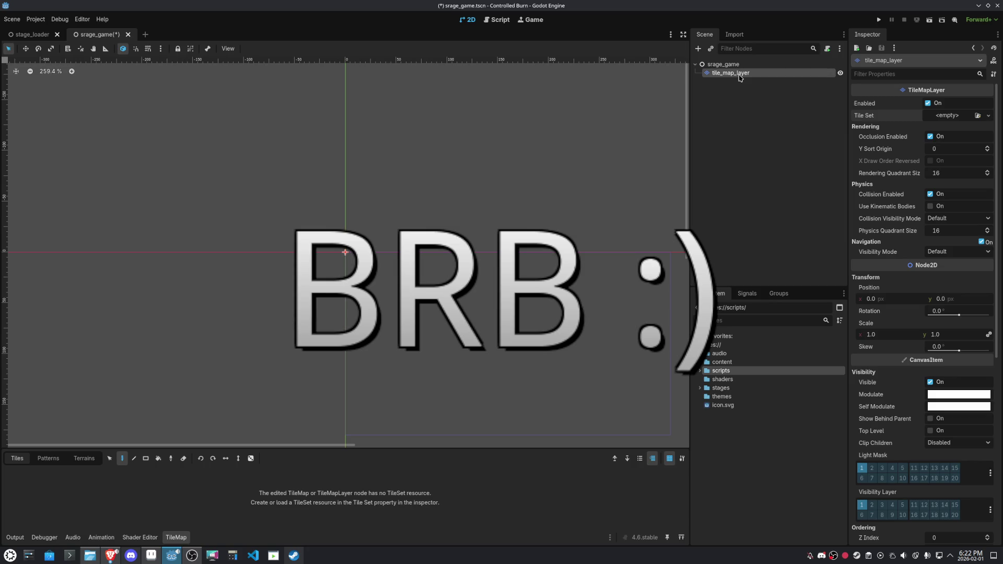
Rename the tile map layer node to map_ground and save the scene
{"action": "double_click", "coordinate": [739, 77]}
{"action": "type", "text": "m"}
{"action": "type", "text": "nd"}
{"action": "key", "text": "Return"}
{"action": "key", "text": "ctrl+s"}
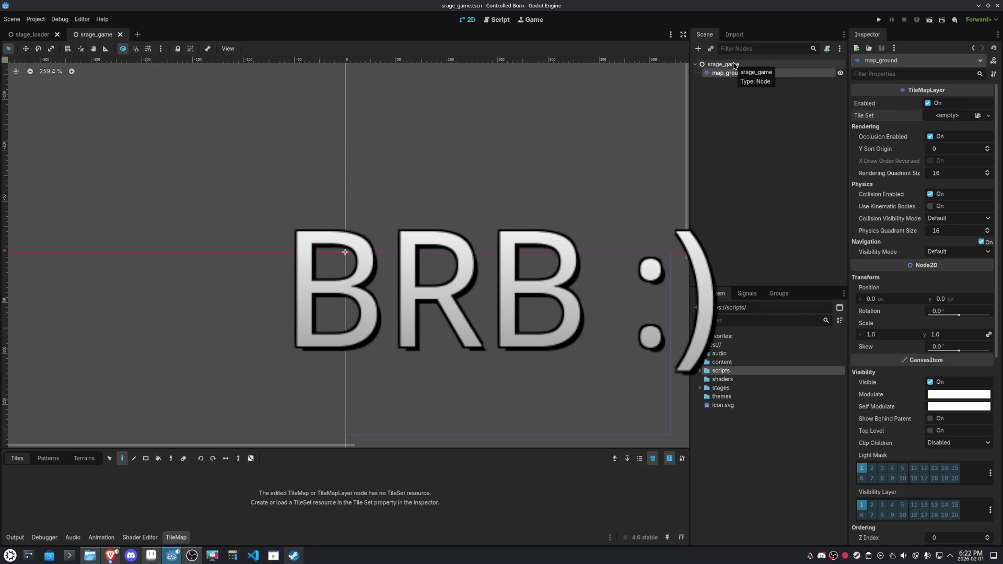
Assign a New TileSet to map_ground's Tile Set property and save
{"action": "left_click", "coordinate": [976, 115]}
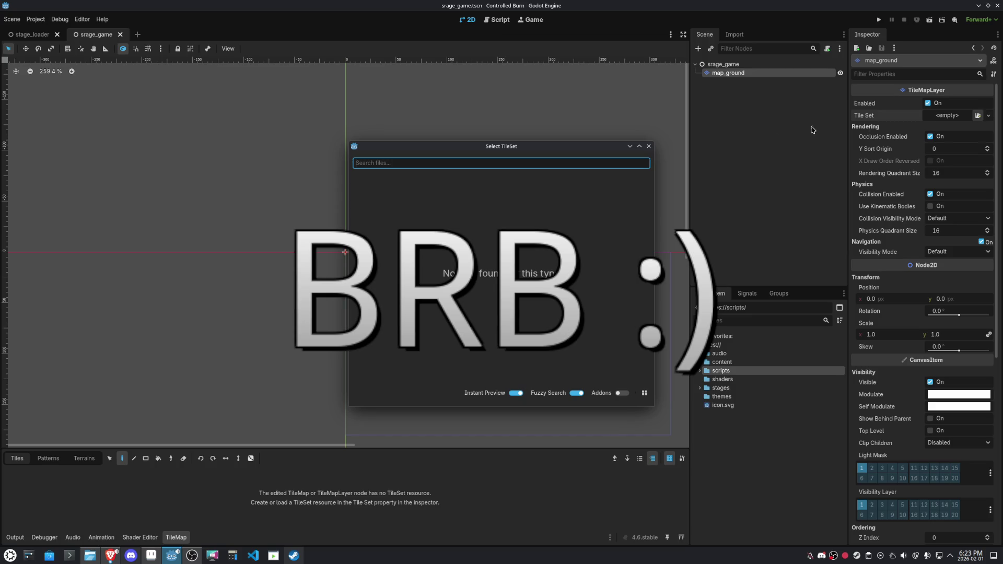
{"action": "key", "text": "Escape"}
{"action": "left_click", "coordinate": [988, 115]}
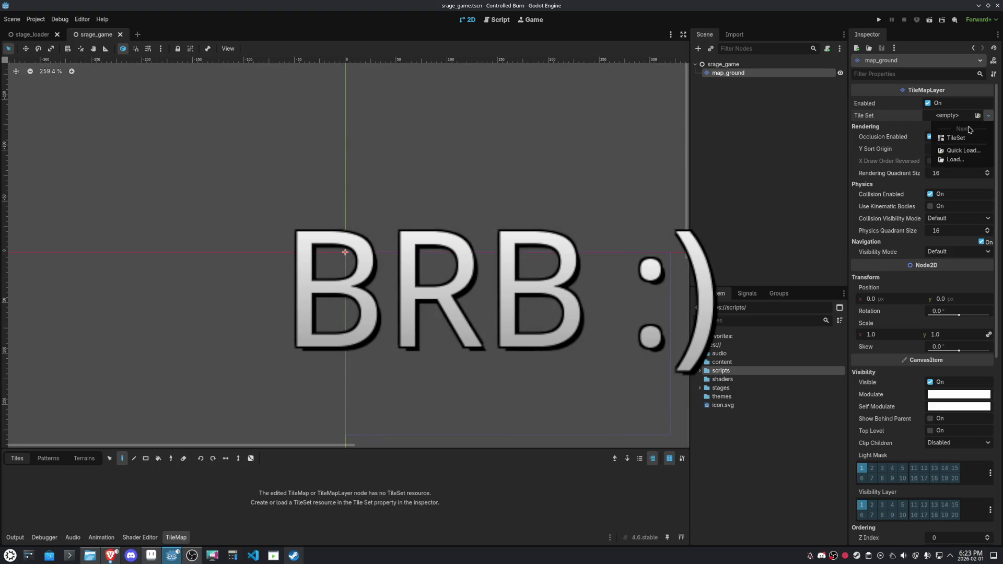
{"action": "left_click", "coordinate": [956, 137]}
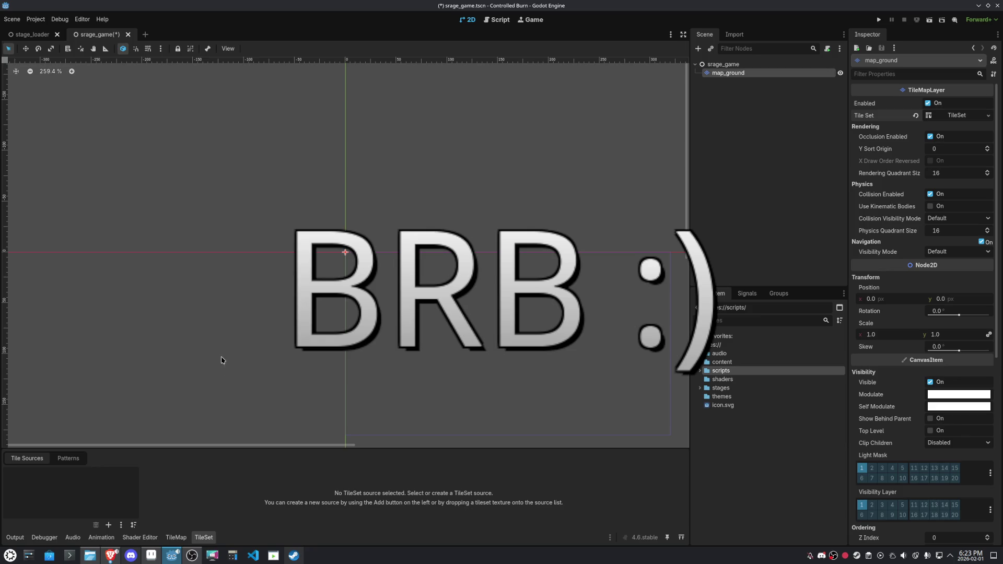
{"action": "key", "text": "ctrl+s"}
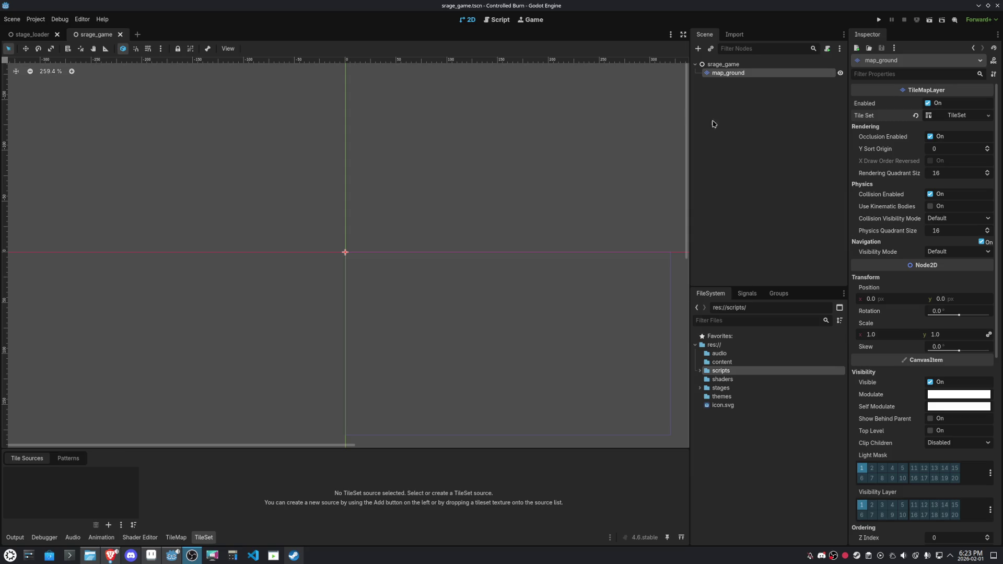
Lock the map_ground node and assign it a fresh TileSet
{"action": "left_click", "coordinate": [177, 49]}
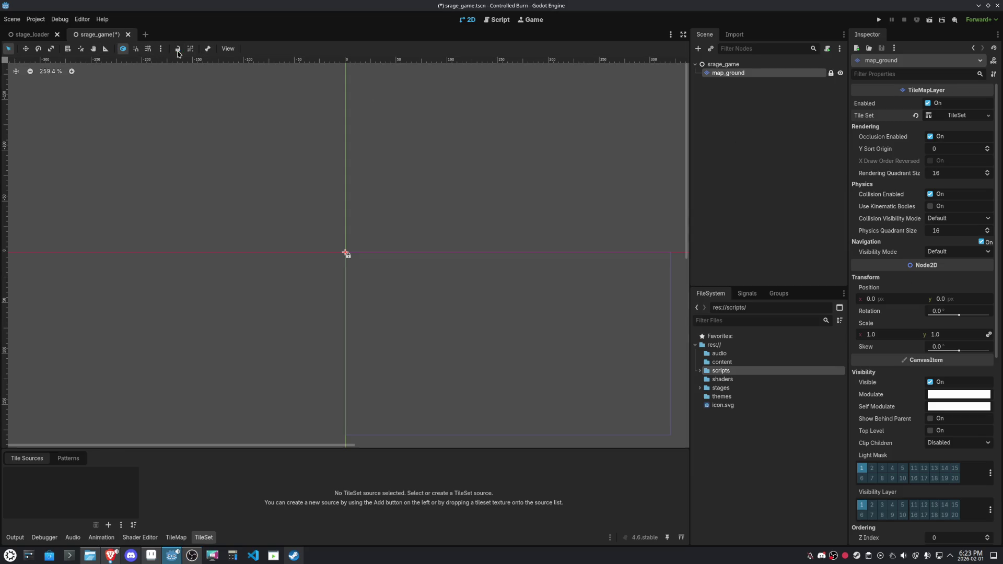
{"action": "left_click", "coordinate": [720, 80]}
{"action": "left_click", "coordinate": [724, 76]}
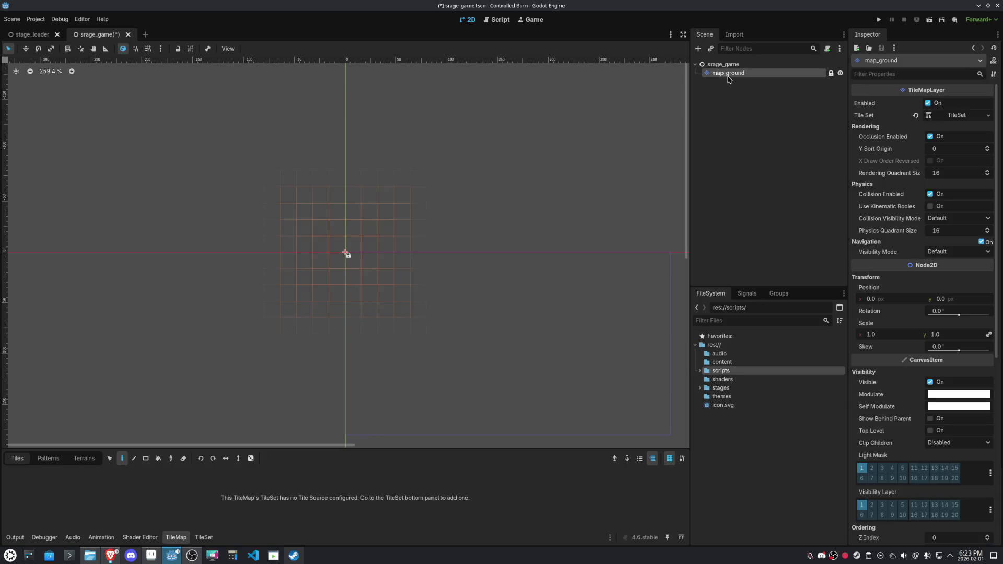
{"action": "left_click", "coordinate": [988, 115]}
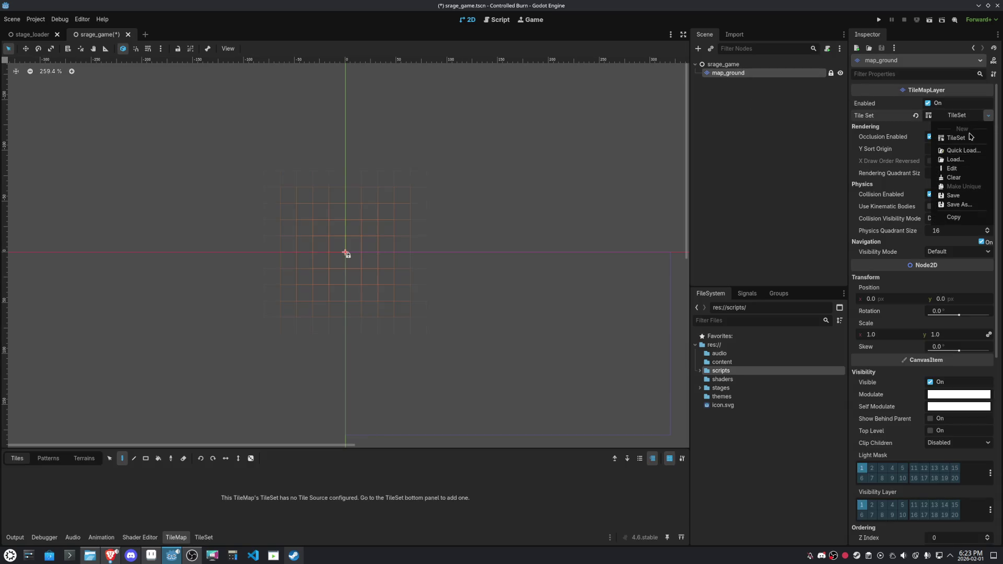
{"action": "left_click", "coordinate": [970, 137]}
Set the TileSet's Tile Shape to Isometric and save the scene
{"action": "left_click", "coordinate": [966, 117]}
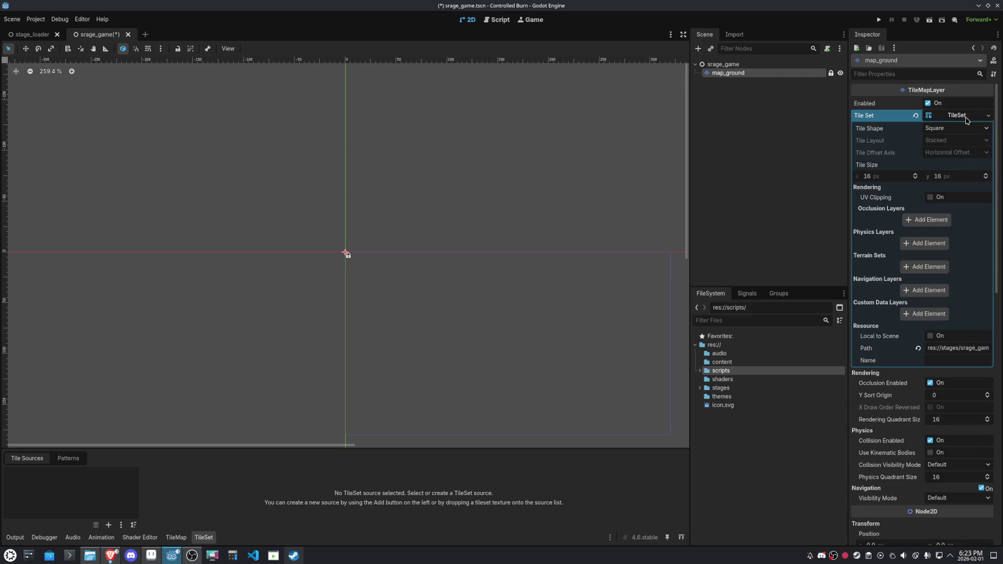
{"action": "left_click", "coordinate": [955, 128]}
{"action": "left_click", "coordinate": [950, 144]}
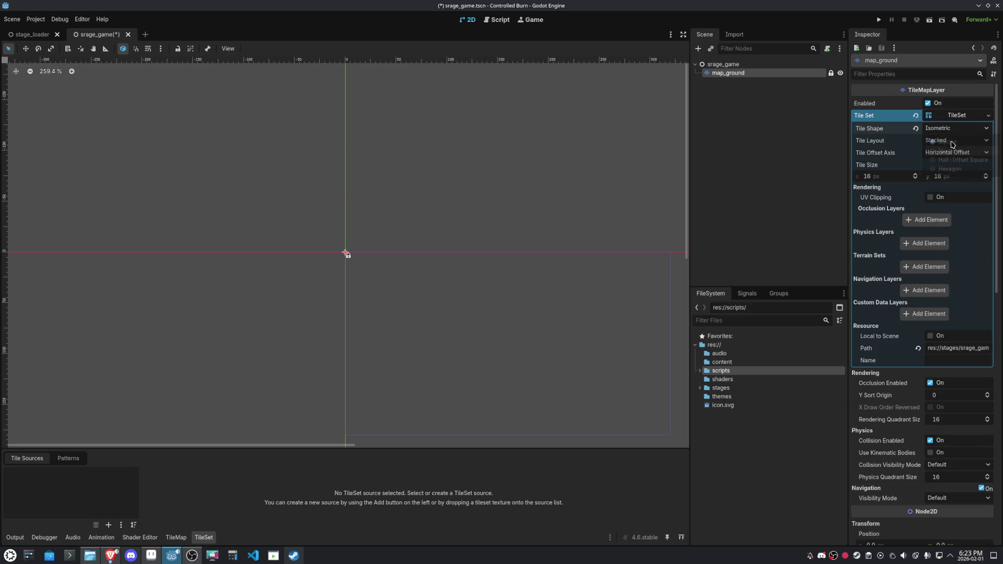
{"action": "key", "text": "ctrl+s"}
Set the TileSet tile size to 35 × 27 px, checked against the Aseprite tile
{"action": "left_click", "coordinate": [151, 556]}
{"action": "double_click", "coordinate": [407, 271]}
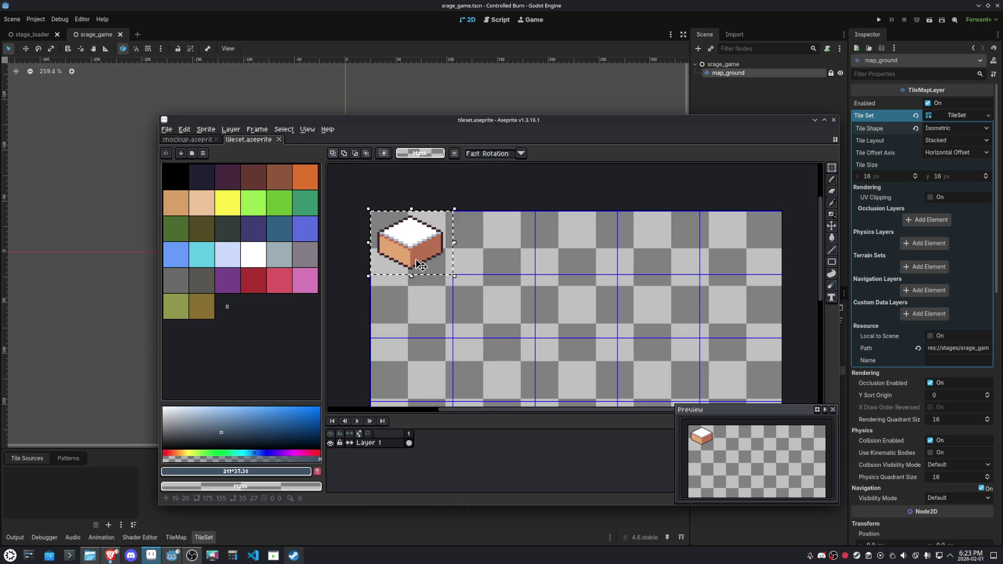
{"action": "left_click", "coordinate": [892, 178]}
{"action": "type", "text": "35"}
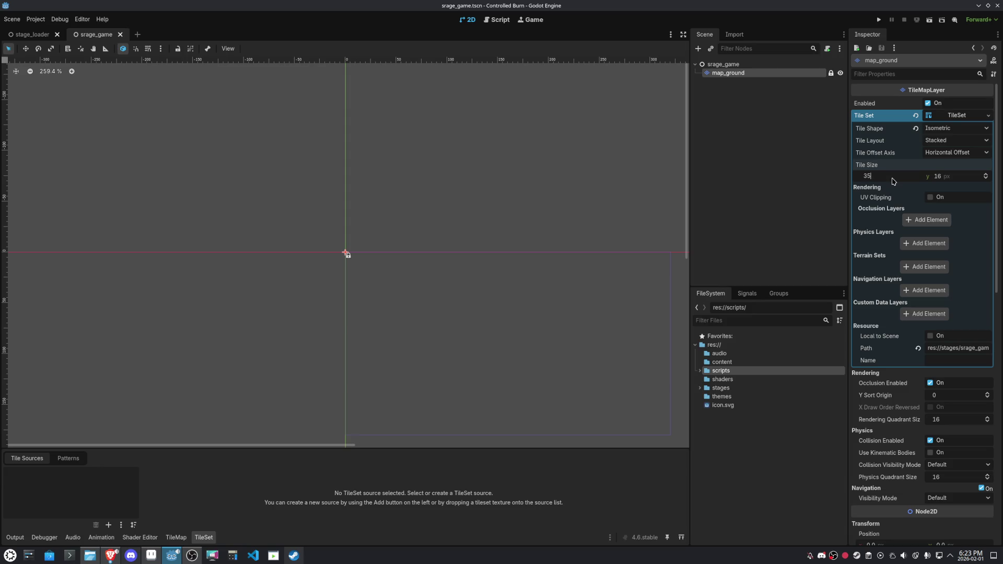
{"action": "left_click", "coordinate": [951, 178]}
{"action": "type", "text": "27"}
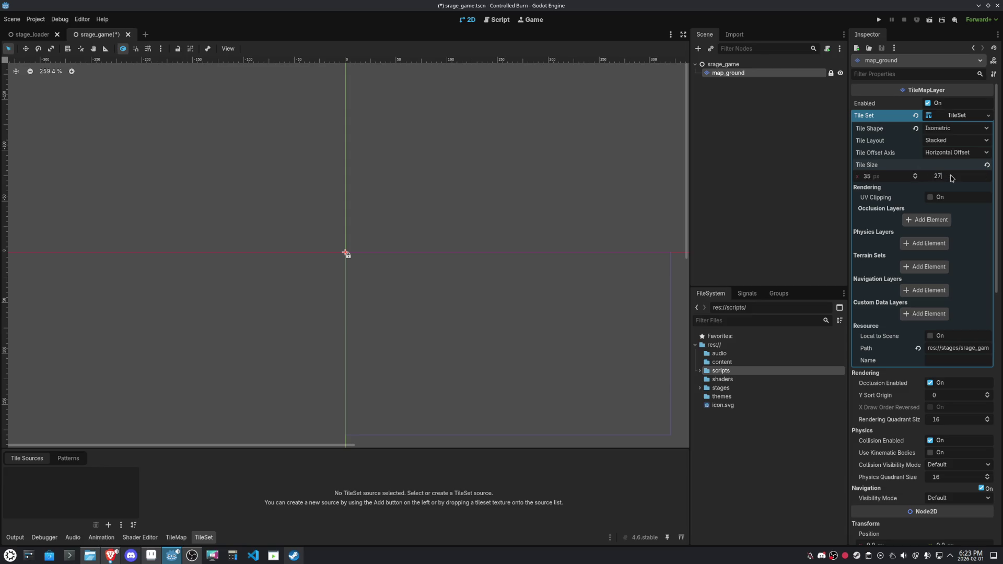
{"action": "key", "text": "ctrl+s"}
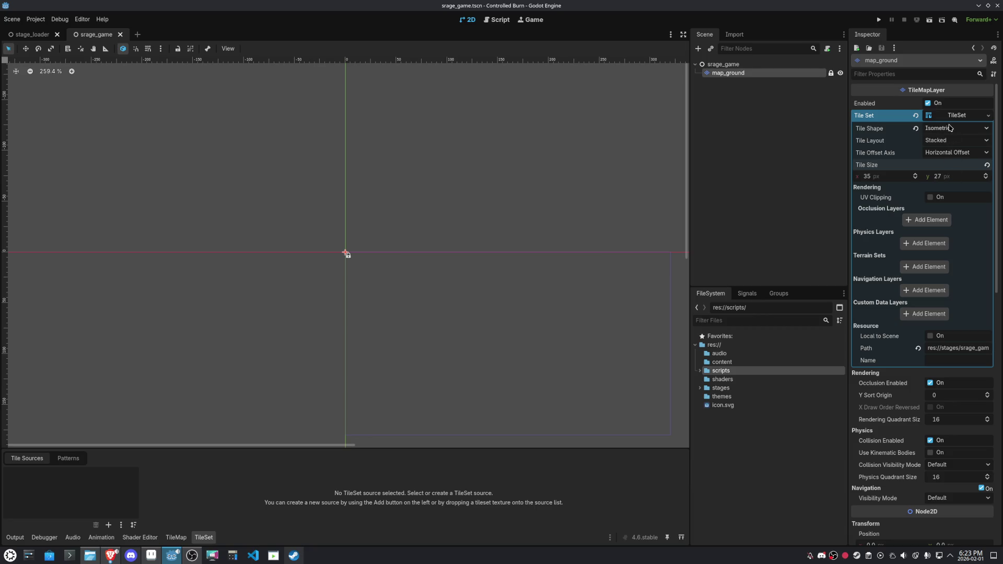
{"action": "left_click", "coordinate": [965, 116]}
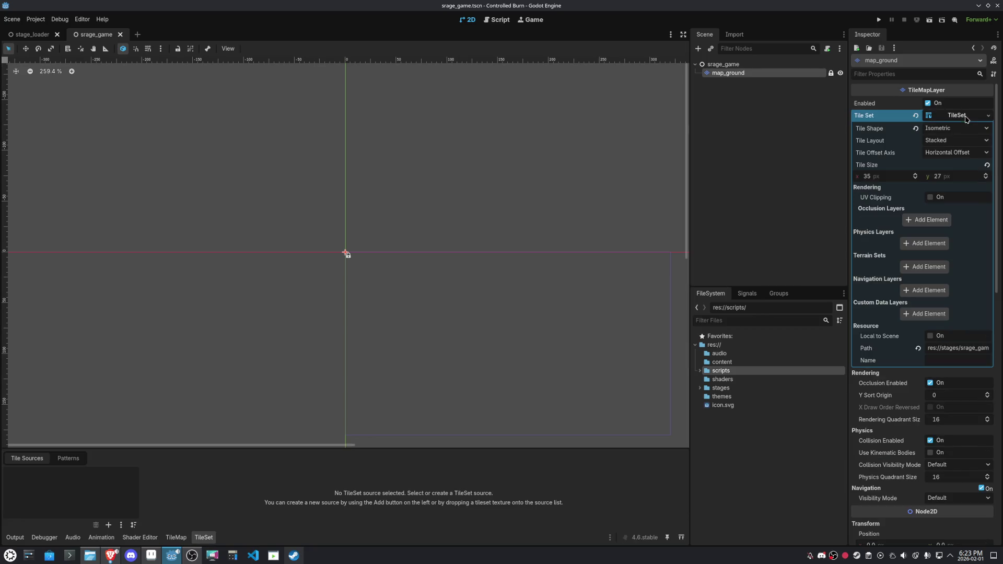
{"action": "left_click", "coordinate": [108, 525]}
{"action": "left_click", "coordinate": [112, 529]}
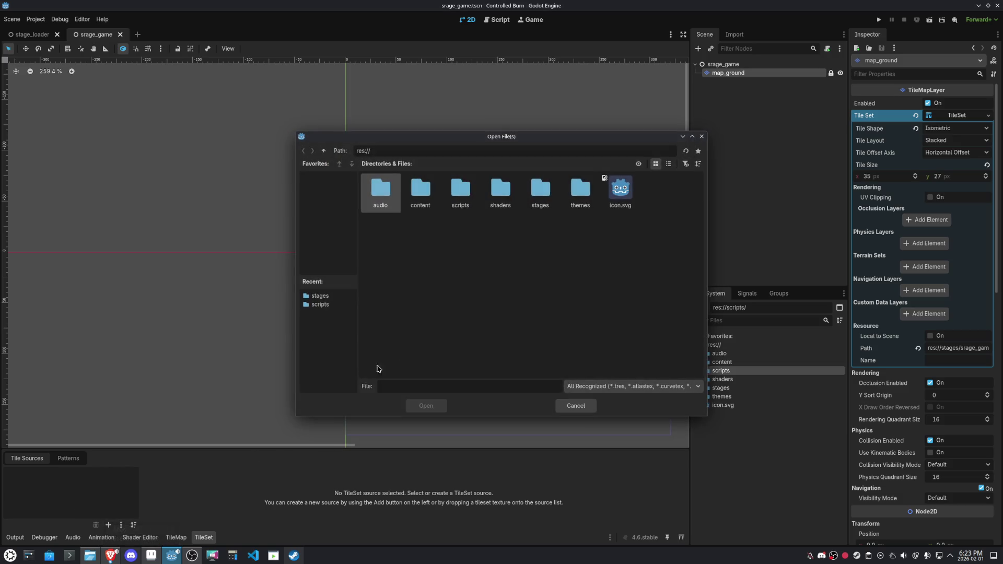
{"action": "double_click", "coordinate": [428, 199]}
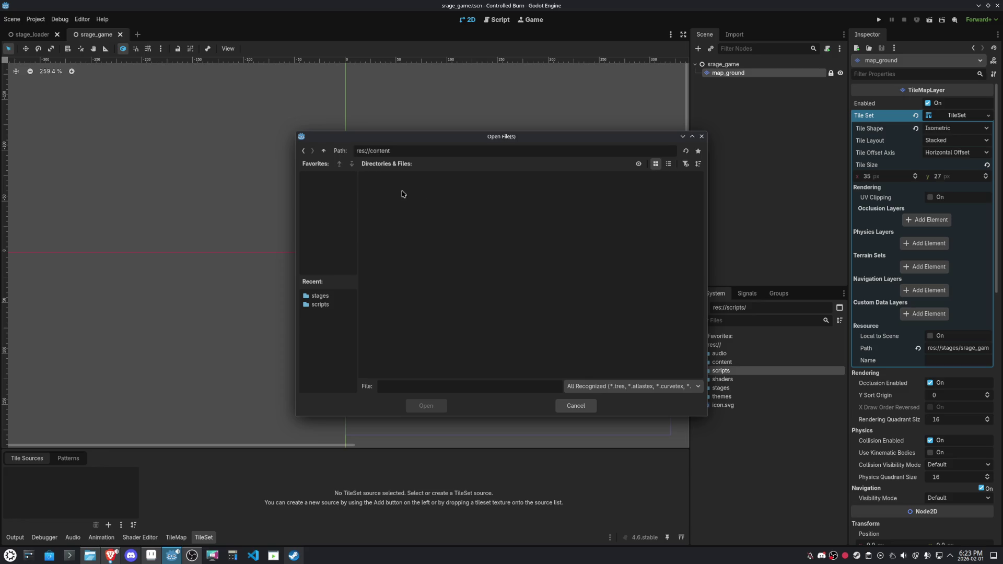
{"action": "left_click", "coordinate": [151, 555]}
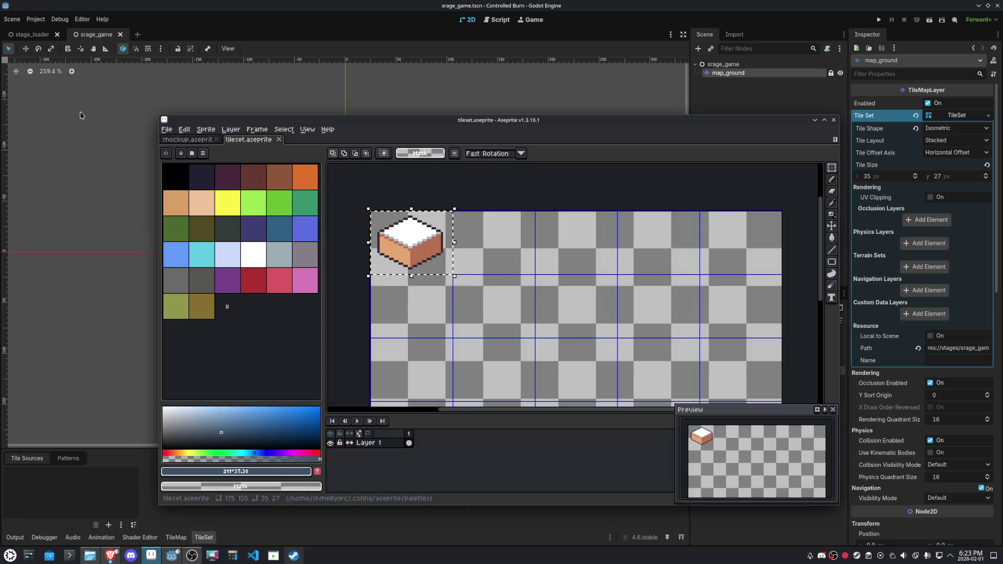
{"action": "left_click", "coordinate": [166, 129]}
{"action": "mouse_move", "coordinate": [219, 207]}
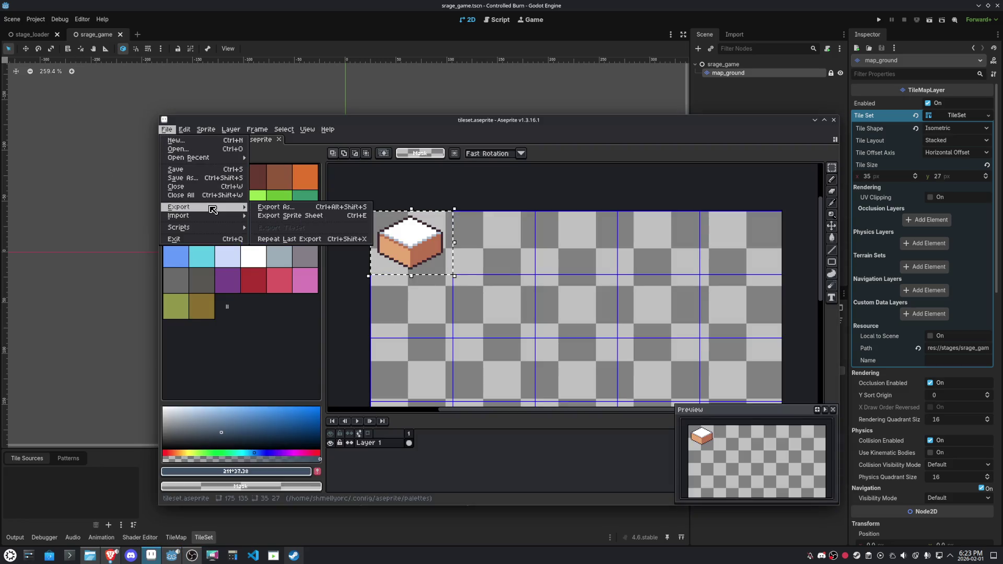
{"action": "left_click", "coordinate": [272, 207]}
{"action": "left_click", "coordinate": [512, 363]}
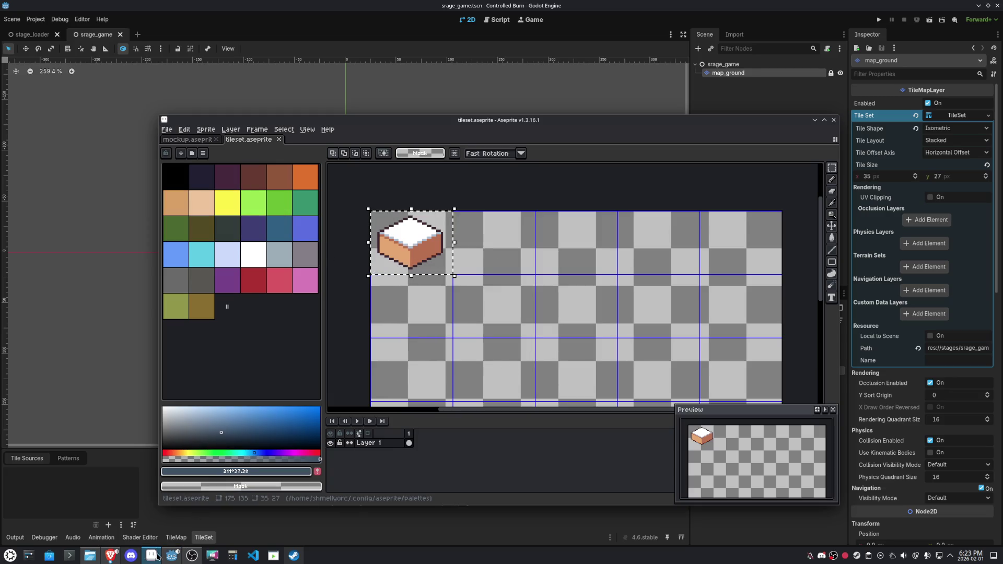
{"action": "left_click", "coordinate": [155, 555]}
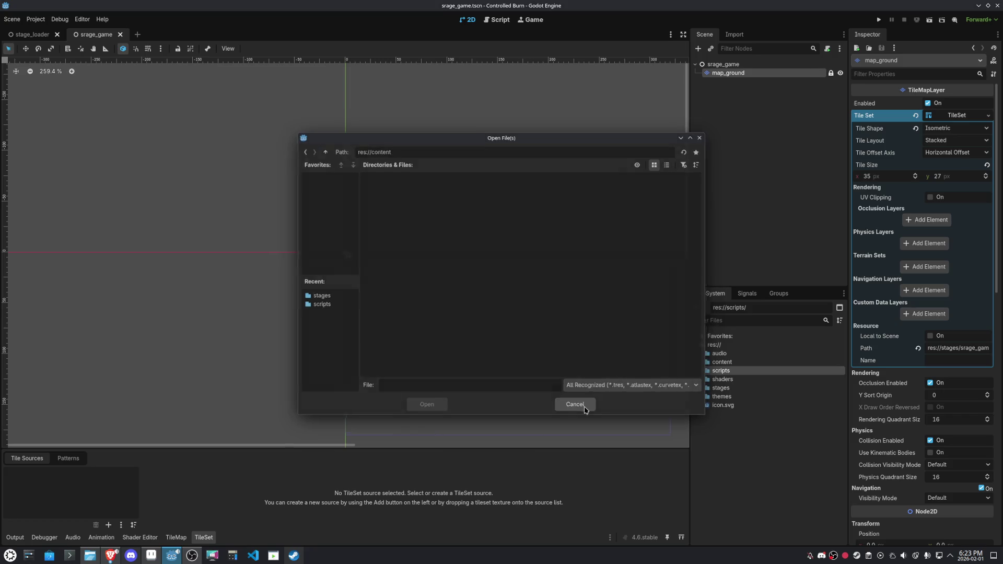
{"action": "left_click", "coordinate": [575, 405]}
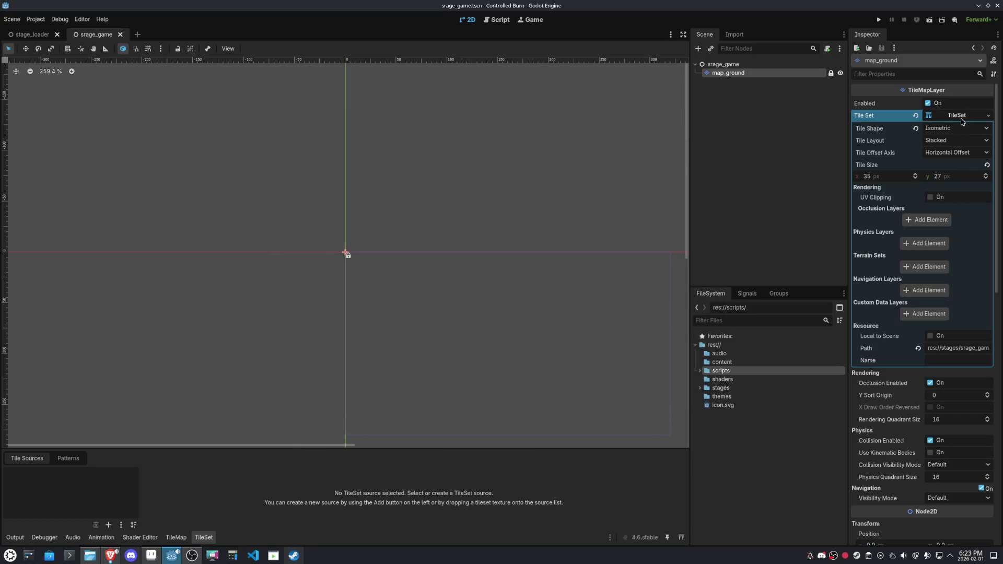
{"action": "left_click", "coordinate": [108, 525]}
{"action": "left_click", "coordinate": [125, 529]}
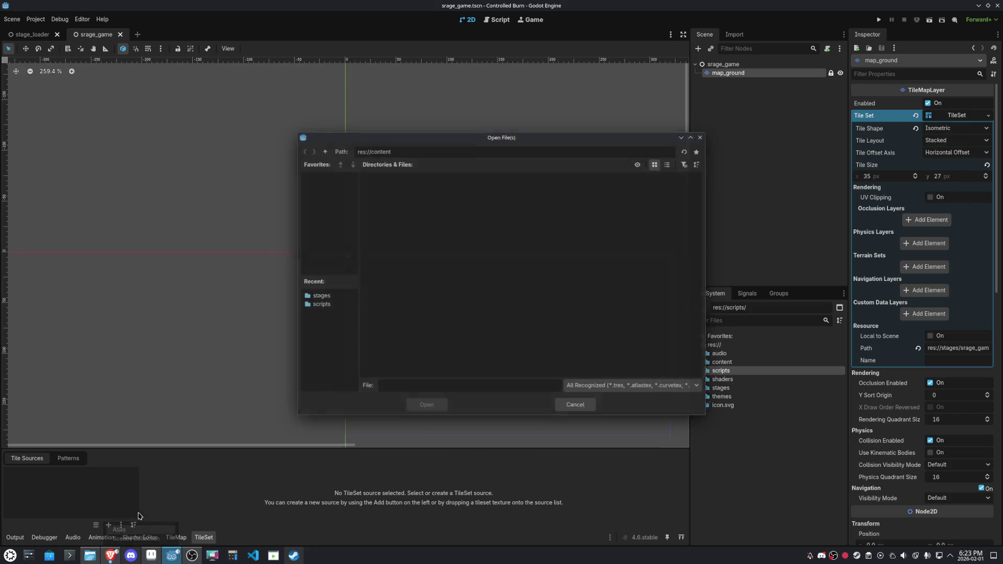
{"action": "left_click", "coordinate": [324, 151]}
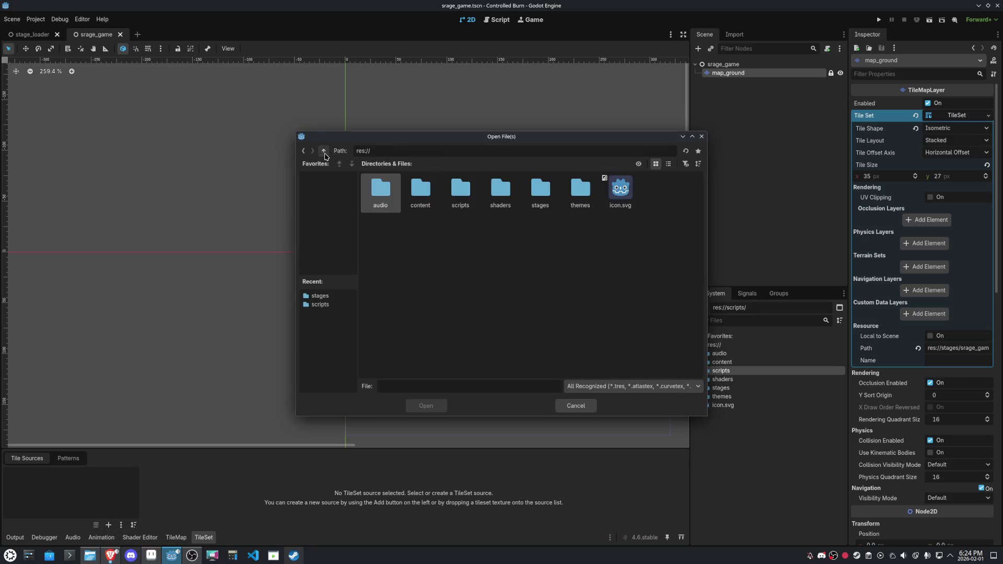
{"action": "double_click", "coordinate": [412, 193]}
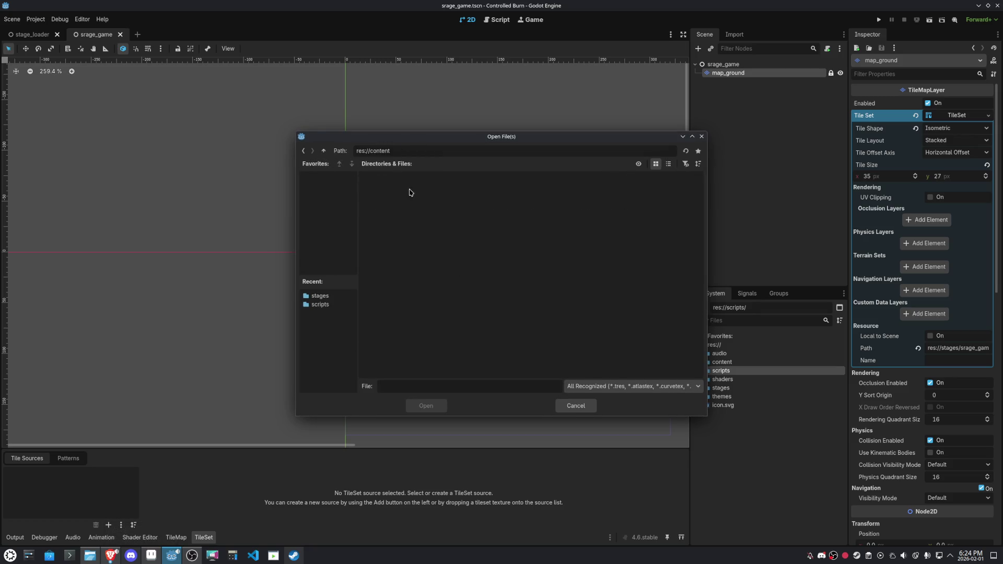
{"action": "left_click", "coordinate": [578, 406]}
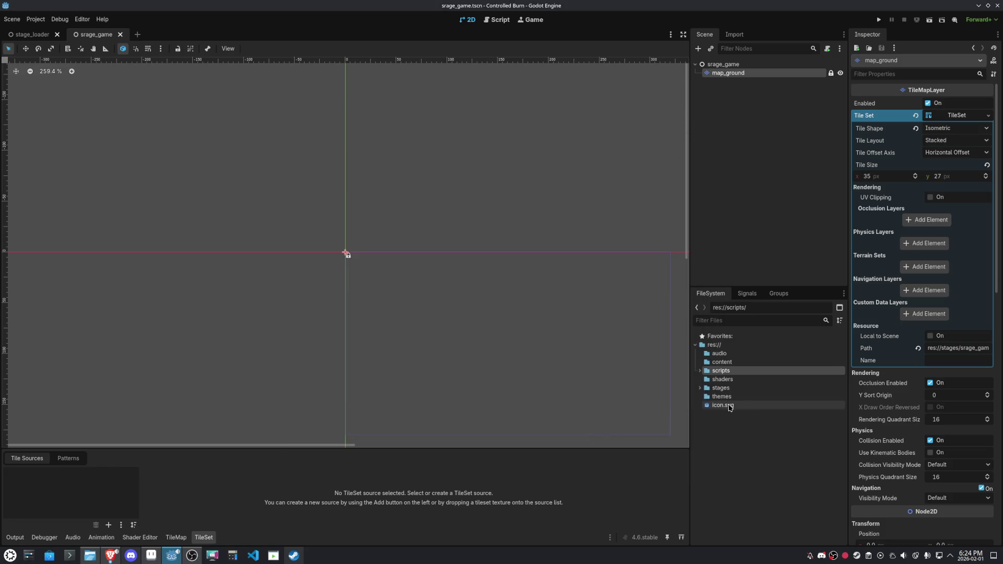
{"action": "left_click", "coordinate": [151, 555]}
Save tileset.aseprite into Documents/Godot/controlled_burn/content
{"action": "left_click", "coordinate": [166, 129]}
{"action": "left_click", "coordinate": [196, 180]}
{"action": "left_click", "coordinate": [311, 192]}
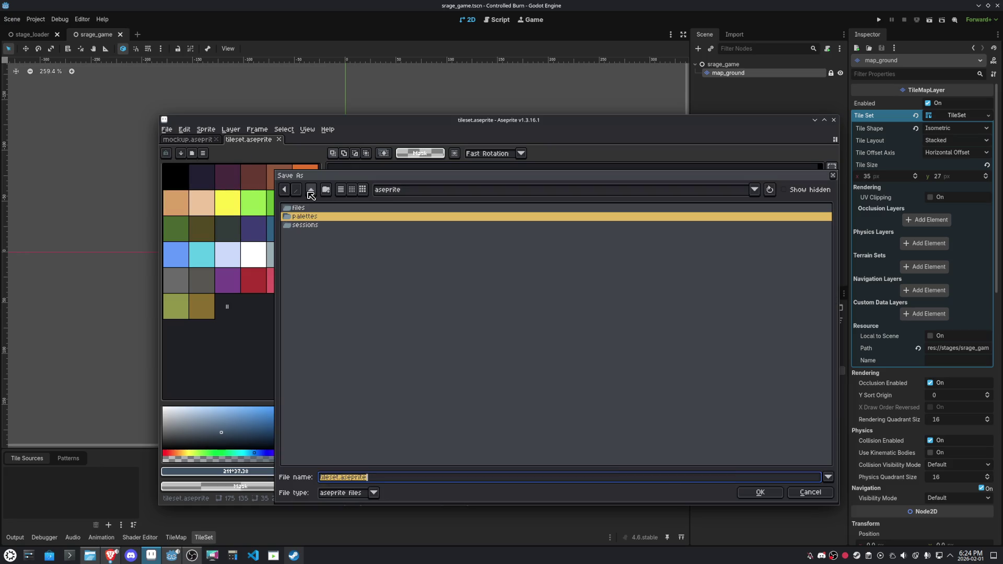
{"action": "left_click", "coordinate": [310, 190]}
{"action": "left_click", "coordinate": [310, 191]}
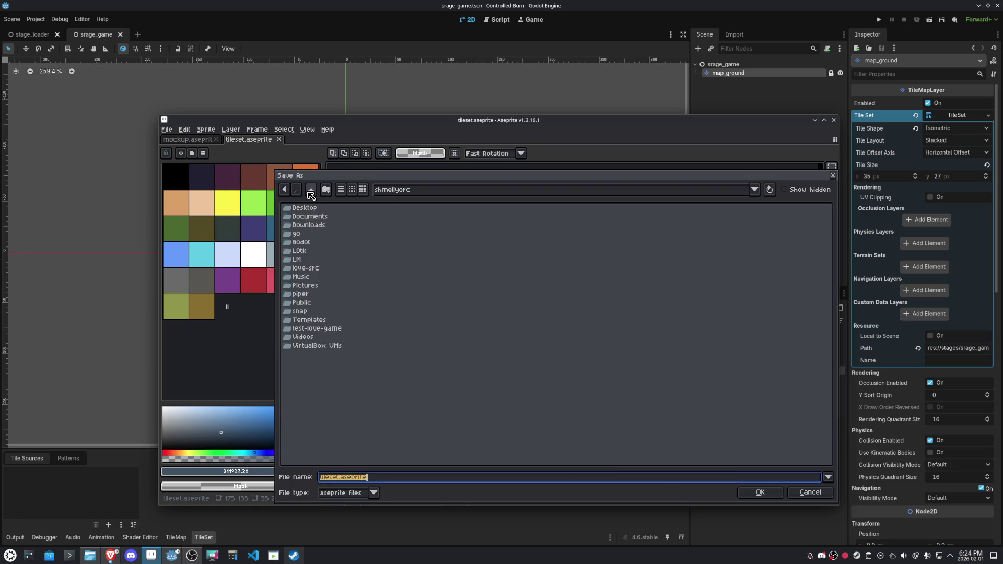
{"action": "left_click", "coordinate": [310, 194]}
{"action": "double_click", "coordinate": [308, 210]}
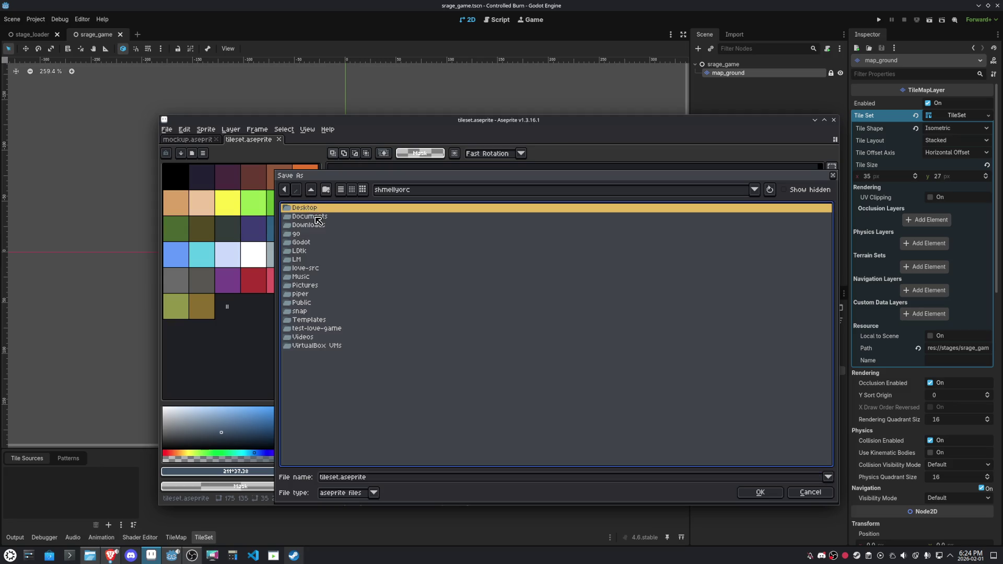
{"action": "double_click", "coordinate": [320, 217]}
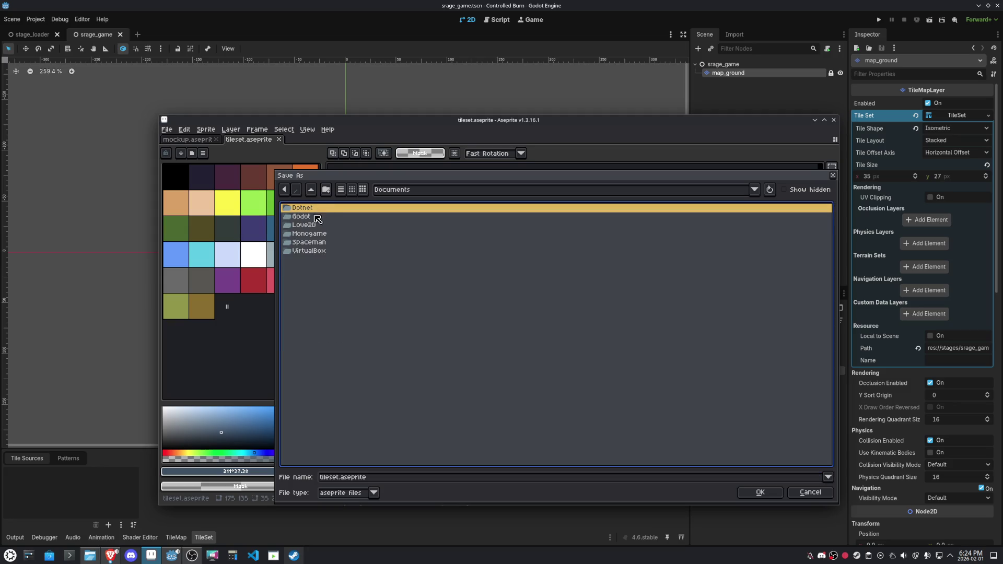
{"action": "double_click", "coordinate": [316, 216]}
{"action": "double_click", "coordinate": [339, 210]}
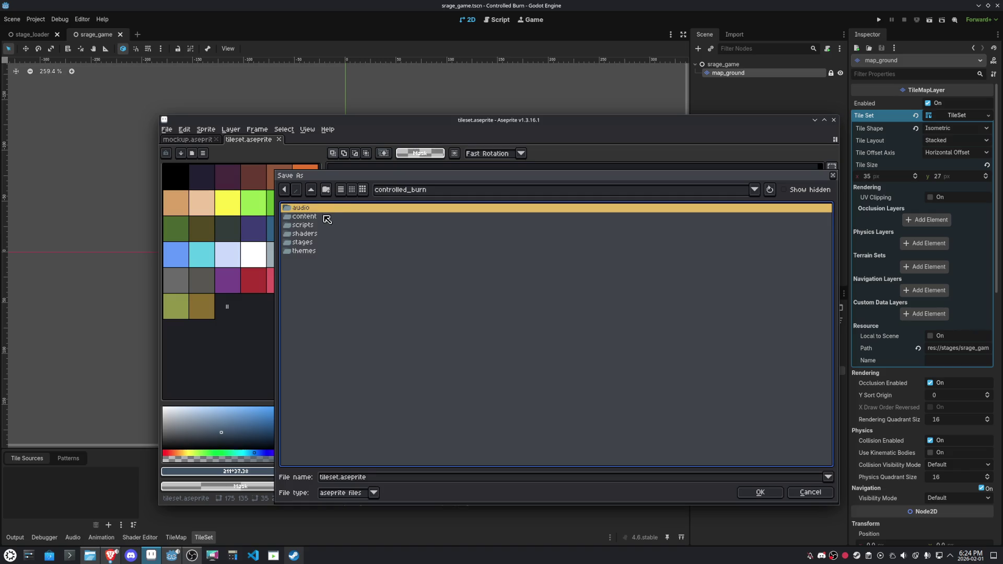
{"action": "double_click", "coordinate": [321, 217]}
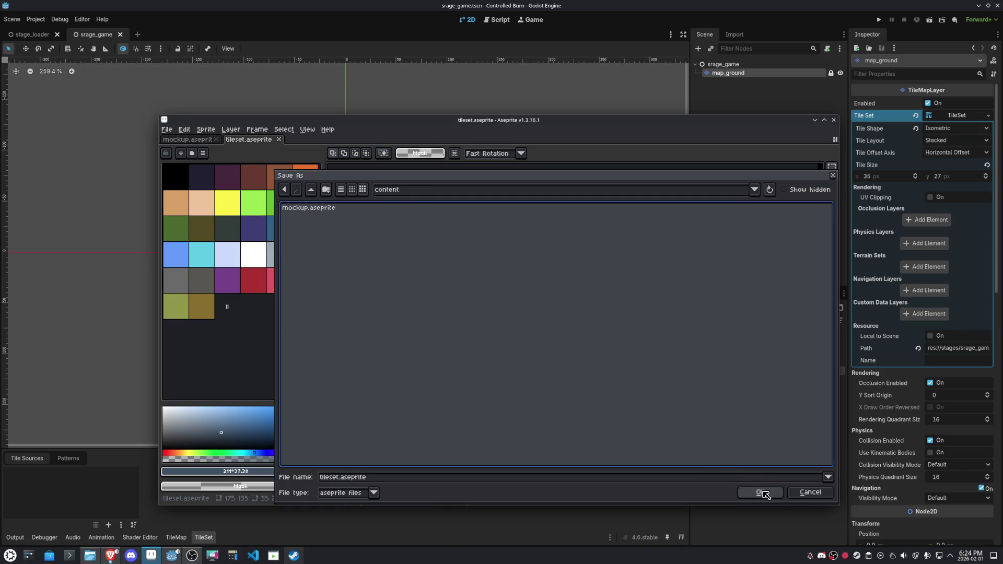
{"action": "left_click", "coordinate": [761, 492]}
Export the tileset sprite as an image for Godot via File > Export As
{"action": "left_click", "coordinate": [167, 129]}
{"action": "mouse_move", "coordinate": [183, 207]}
{"action": "left_click", "coordinate": [282, 208]}
{"action": "left_click", "coordinate": [498, 353]}
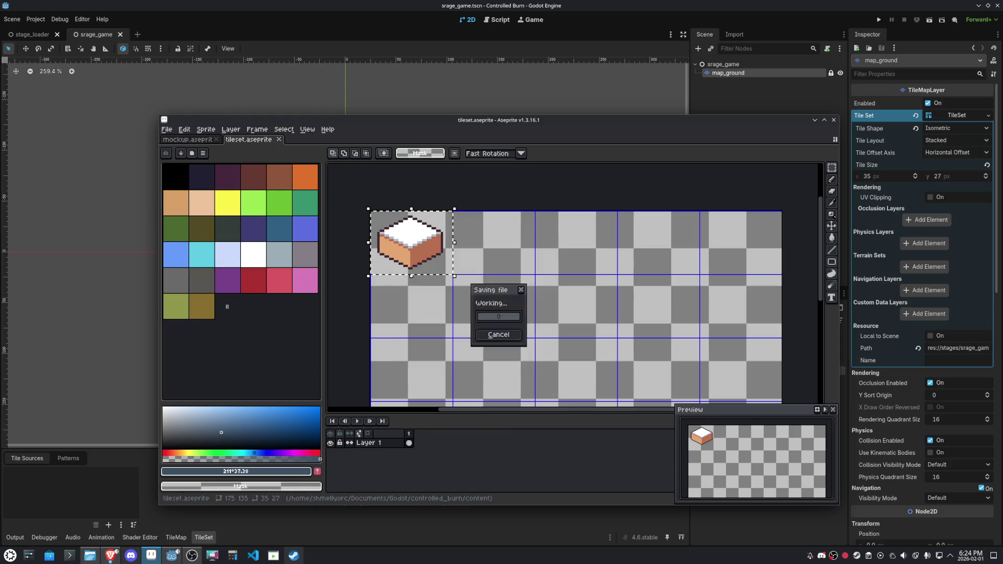
{"action": "key", "text": "alt+Tab"}
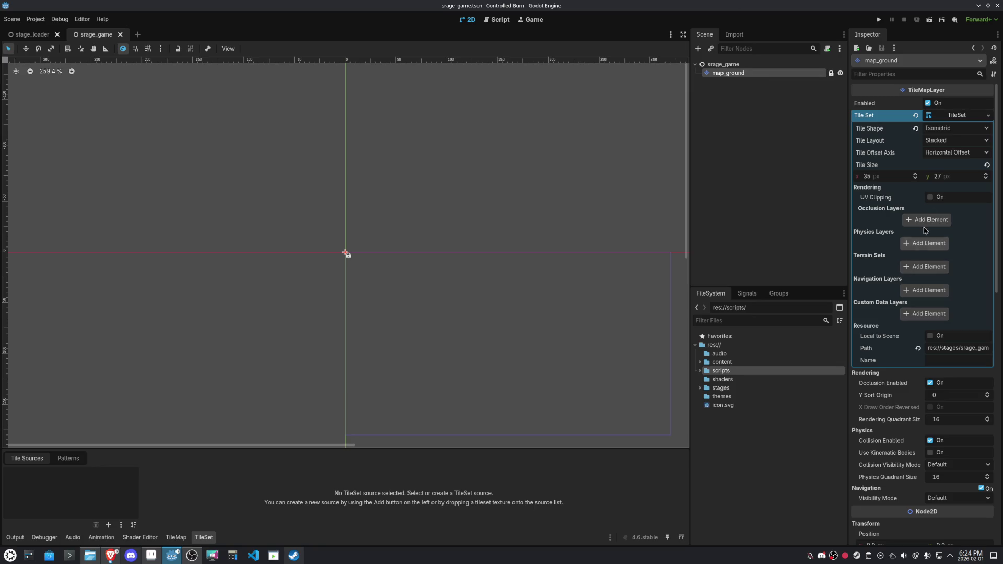
Add res://content/tileset.png as an atlas source, accepting automatic tile creation
{"action": "left_click", "coordinate": [108, 525]}
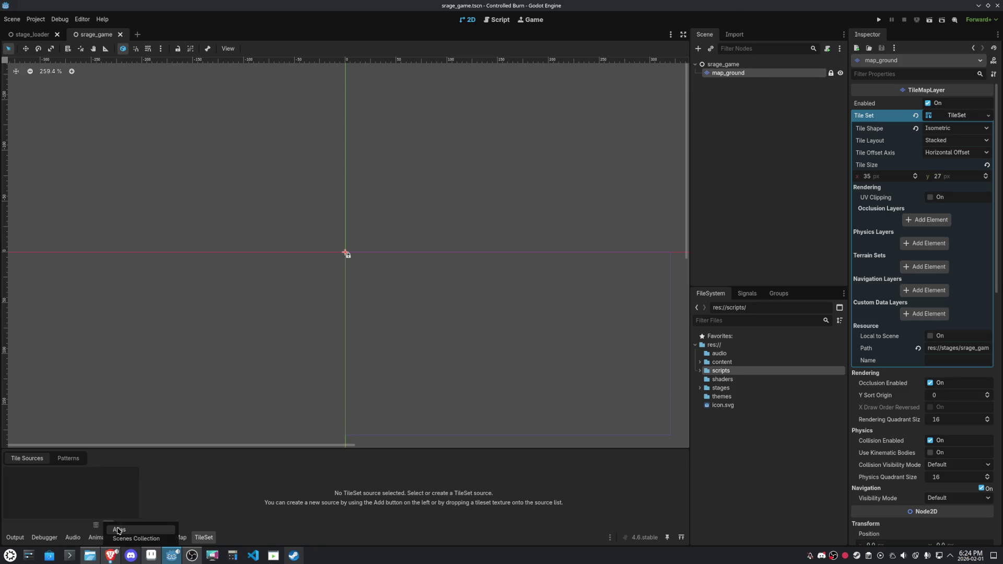
{"action": "left_click", "coordinate": [120, 529]}
{"action": "double_click", "coordinate": [379, 193]}
{"action": "left_click", "coordinate": [471, 286]}
{"action": "left_click_drag", "start_coordinate": [459, 448], "coordinate": [464, 342]}
{"action": "scroll", "coordinate": [412, 286], "scroll_direction": "up", "scroll_amount": 2}
{"action": "scroll", "coordinate": [395, 288], "scroll_direction": "up", "scroll_amount": 5}
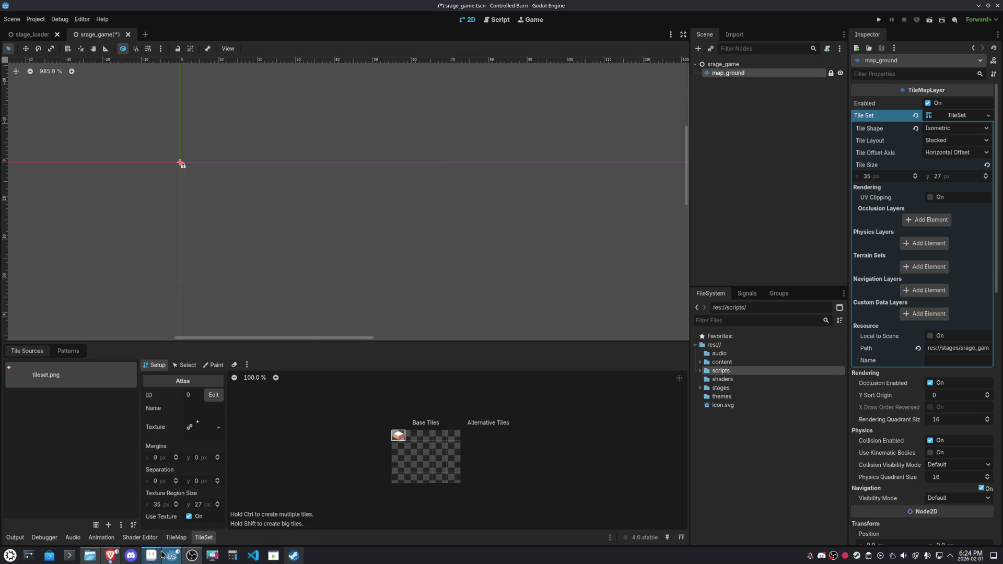
{"action": "left_click", "coordinate": [178, 538]}
Paint four block tiles in a diamond: top, right, left and bottom
{"action": "left_click", "coordinate": [361, 483]}
{"action": "left_click", "coordinate": [284, 282]}
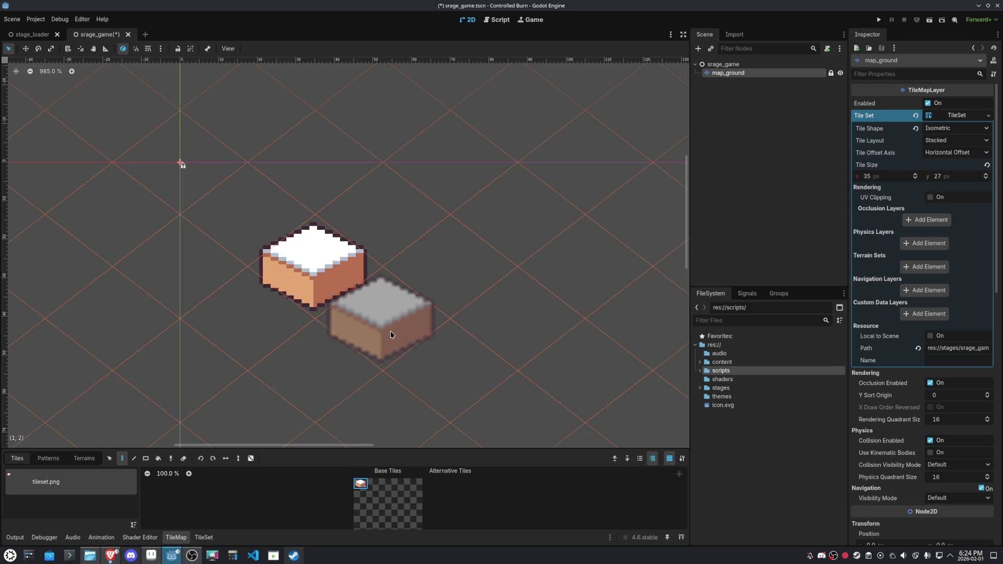
{"action": "left_click", "coordinate": [390, 331]}
{"action": "left_click", "coordinate": [246, 322]}
{"action": "left_click", "coordinate": [312, 375]}
{"action": "scroll", "coordinate": [524, 291], "scroll_direction": "down", "scroll_amount": 3}
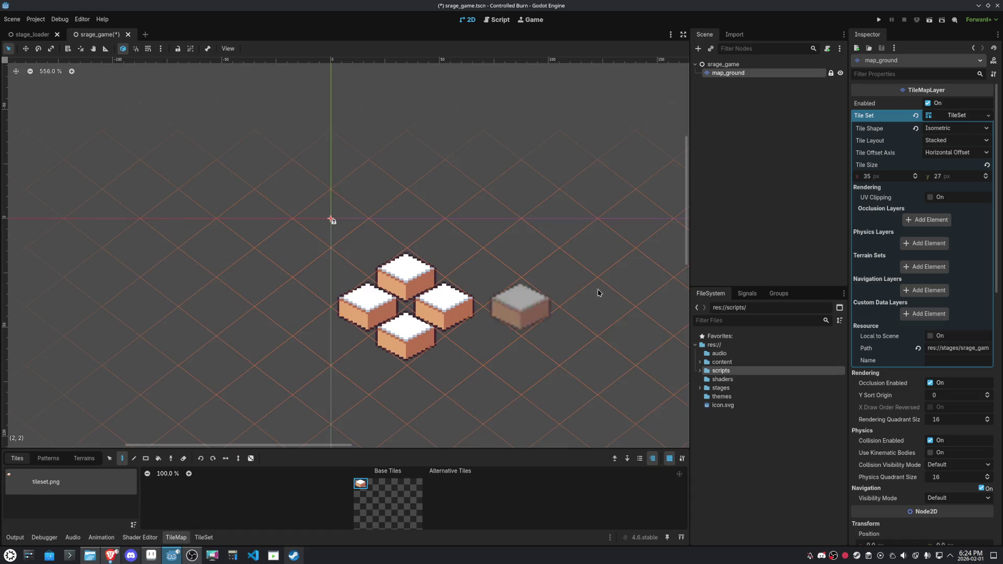
Change the TileSet tile size to 30 × 14 px, trying heights 19 and 16 first
{"action": "left_click", "coordinate": [893, 177]}
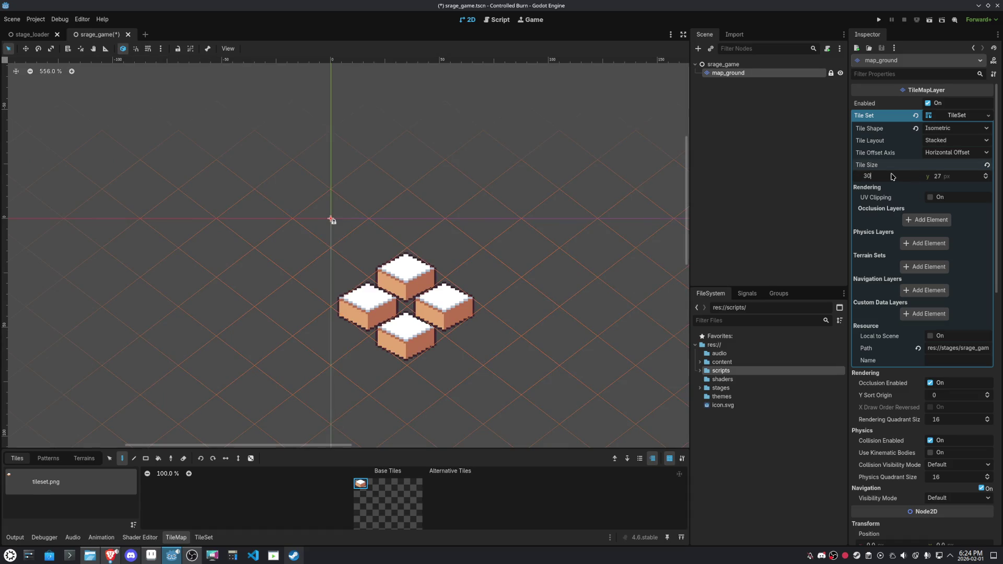
{"action": "key", "text": "Return"}
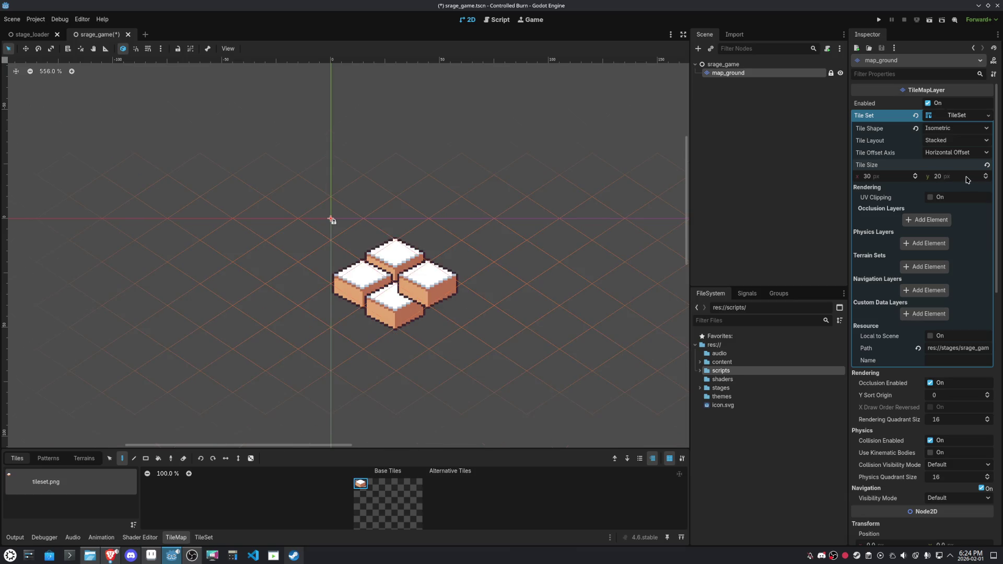
{"action": "left_click", "coordinate": [966, 180]}
{"action": "type", "text": "19"}
{"action": "key", "text": "Return"}
{"action": "left_click", "coordinate": [967, 180]}
{"action": "type", "text": "16"}
{"action": "key", "text": "Return"}
{"action": "left_click", "coordinate": [967, 179]}
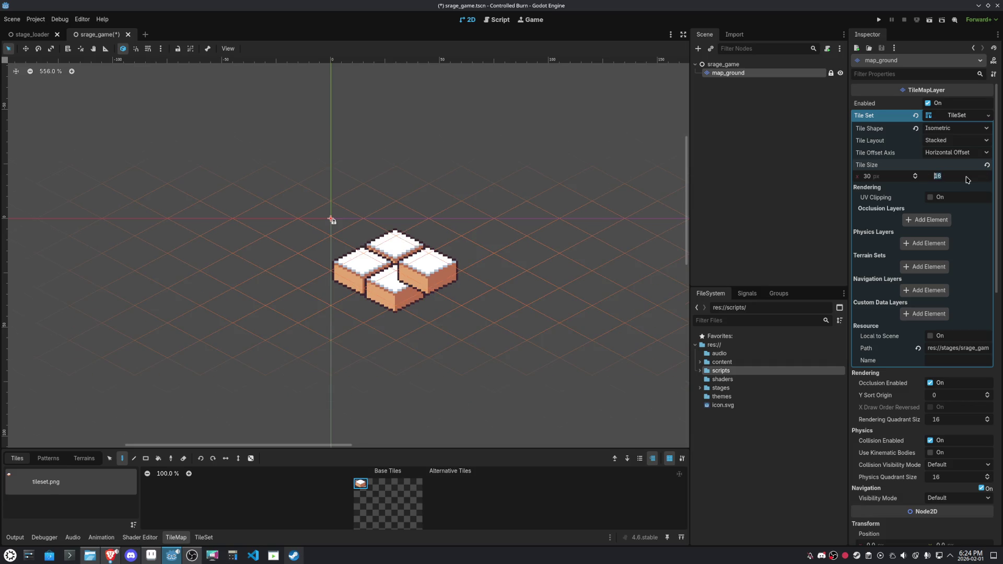
{"action": "type", "text": "143"}
{"action": "key", "text": "BackSpace"}
{"action": "key", "text": "Return"}
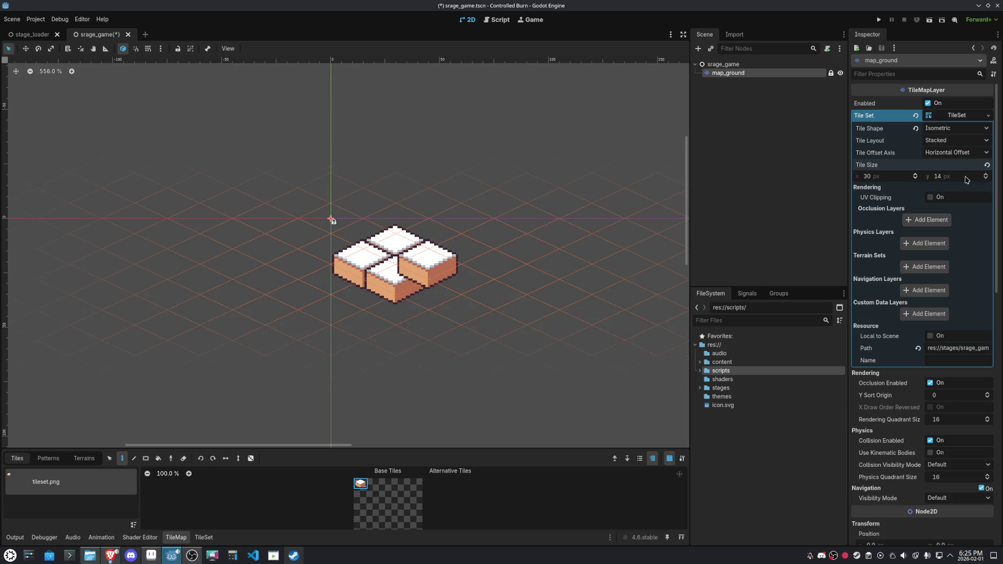
{"action": "scroll", "coordinate": [548, 293], "scroll_direction": "up", "scroll_amount": 8}
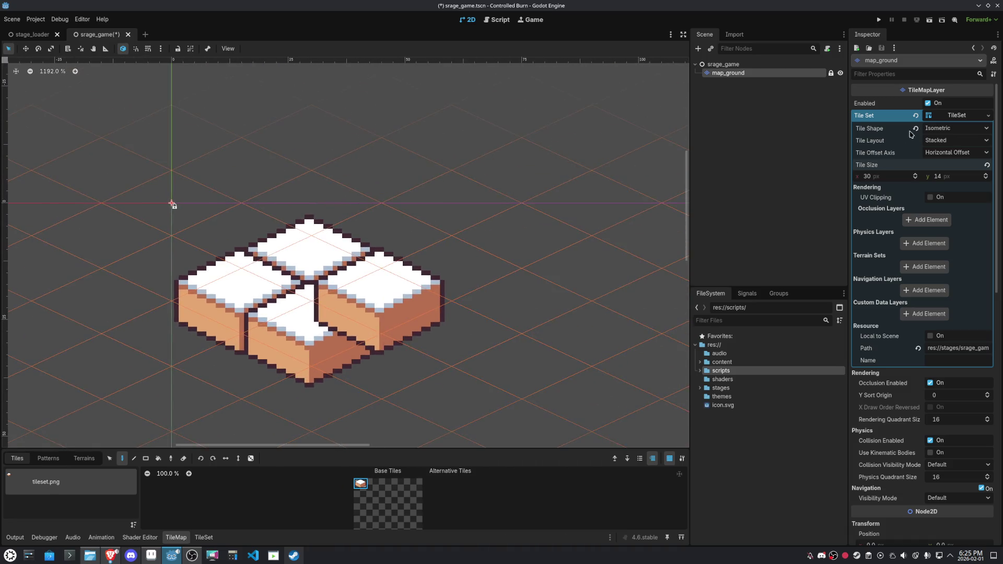
Enable Ordering > Y Sort Enabled on map_ground
{"action": "left_click", "coordinate": [956, 117]}
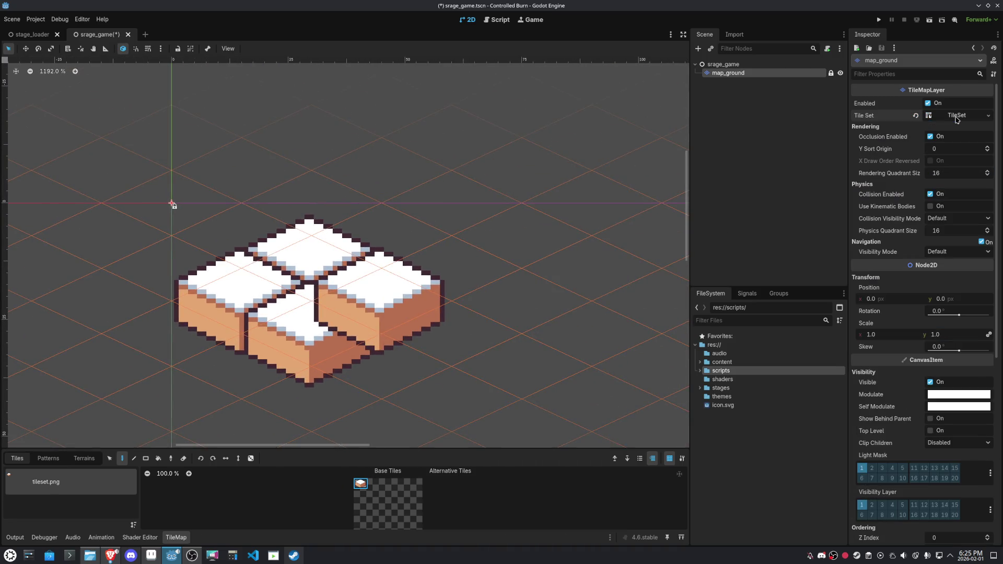
{"action": "scroll", "coordinate": [949, 311], "scroll_direction": "down", "scroll_amount": 5}
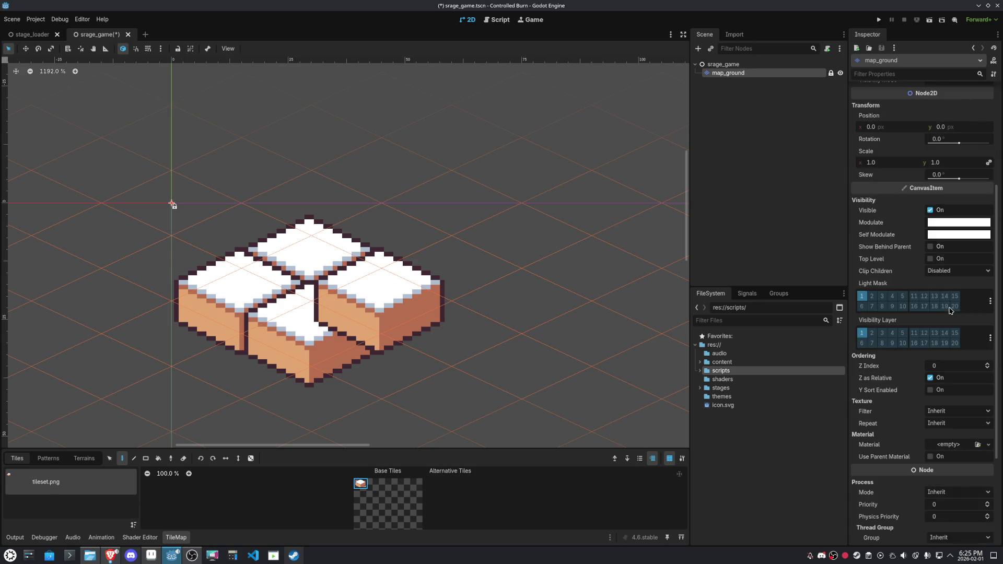
{"action": "scroll", "coordinate": [950, 310], "scroll_direction": "down", "scroll_amount": 4}
{"action": "left_click", "coordinate": [929, 246]}
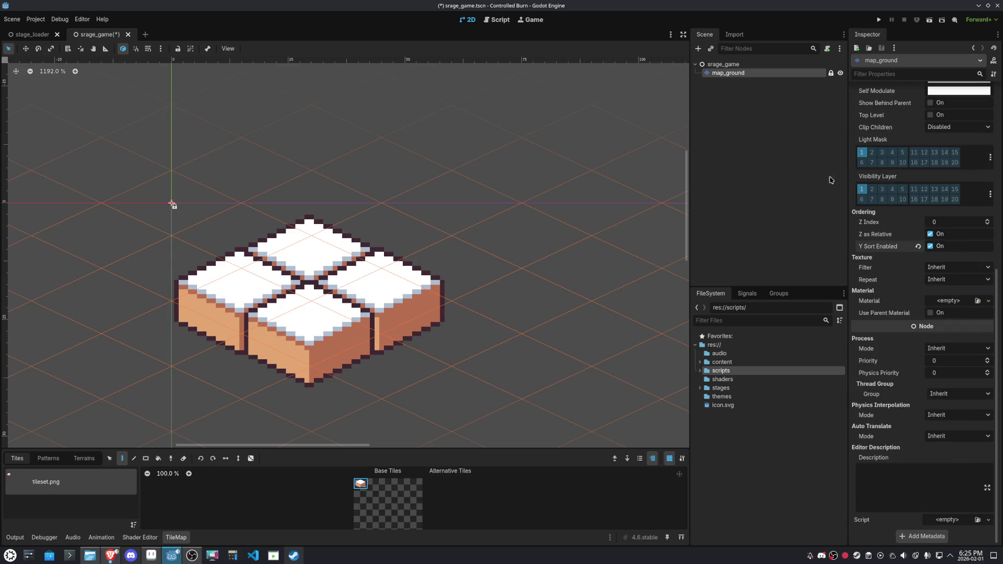
{"action": "scroll", "coordinate": [873, 174], "scroll_direction": "up", "scroll_amount": 9}
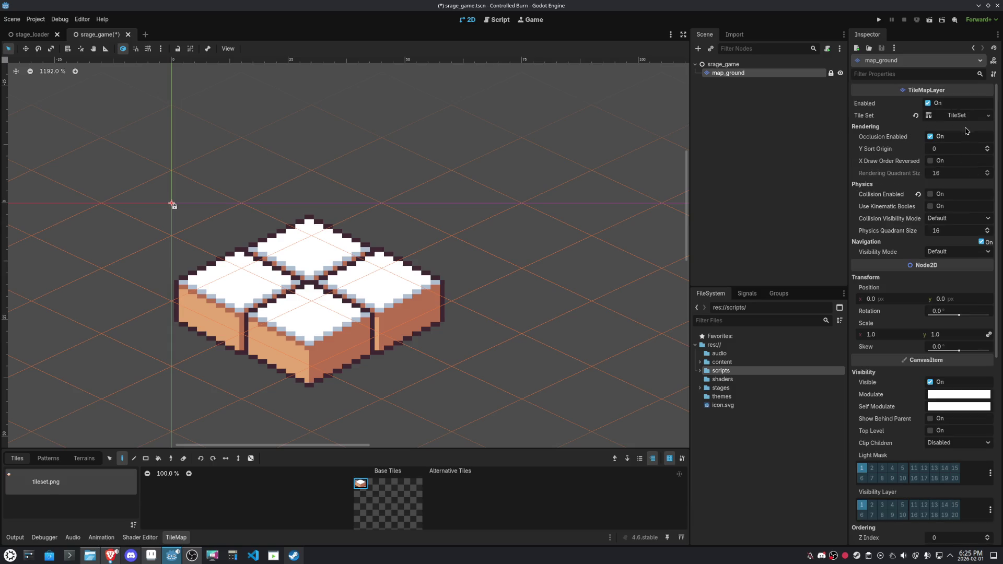
Narrow the TileSet tile width to 28 px, giving a 28 × 14 tile size
{"action": "left_click", "coordinate": [958, 115]}
{"action": "left_click", "coordinate": [937, 176]}
{"action": "scroll", "coordinate": [456, 193], "scroll_direction": "down", "scroll_amount": 1}
{"action": "left_click_drag", "start_coordinate": [456, 193], "coordinate": [478, 169]}
{"action": "left_click", "coordinate": [891, 176]}
{"action": "type", "text": "1"}
{"action": "type", "text": "28"}
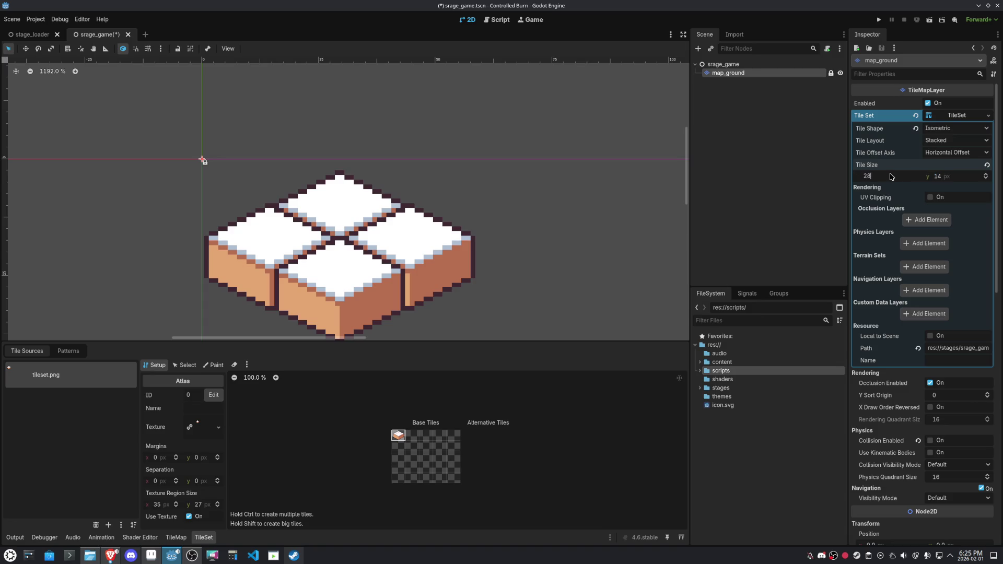
{"action": "key", "text": "Return"}
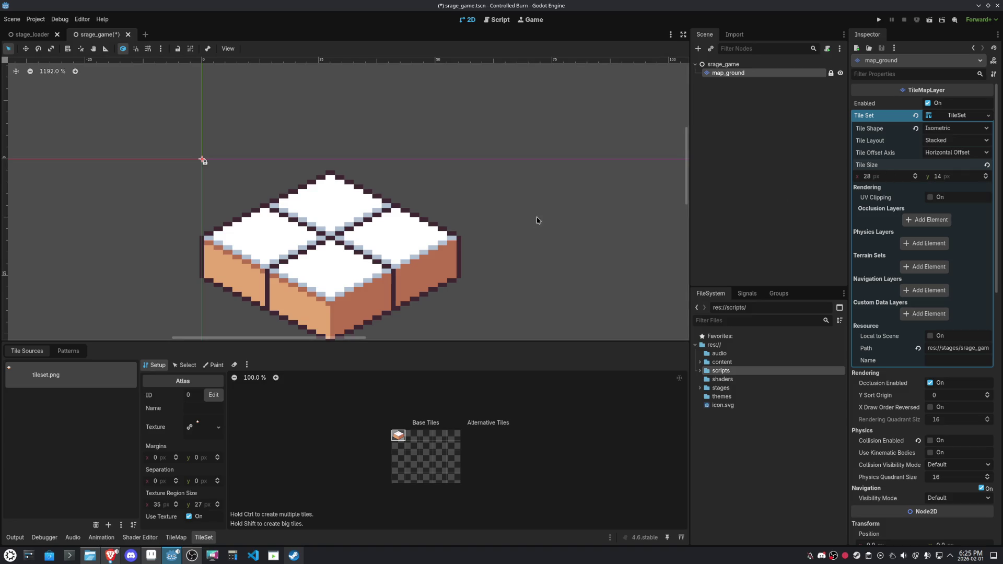
{"action": "scroll", "coordinate": [416, 256], "scroll_direction": "down", "scroll_amount": 8}
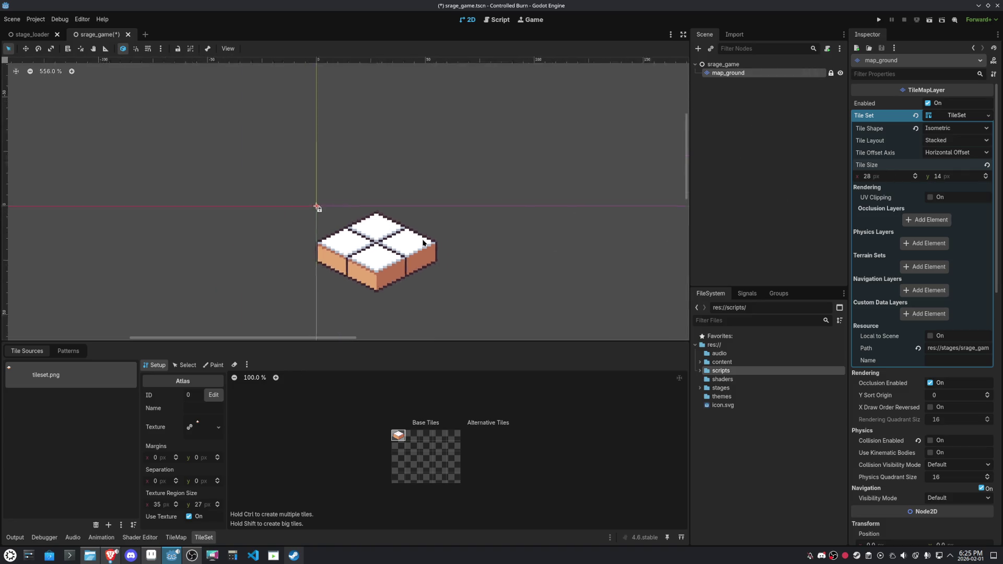
{"action": "left_click", "coordinate": [351, 193]}
Pick the block tile and paint a rough patch of blocks on map_ground
{"action": "left_click", "coordinate": [353, 194]}
{"action": "left_click", "coordinate": [360, 484]}
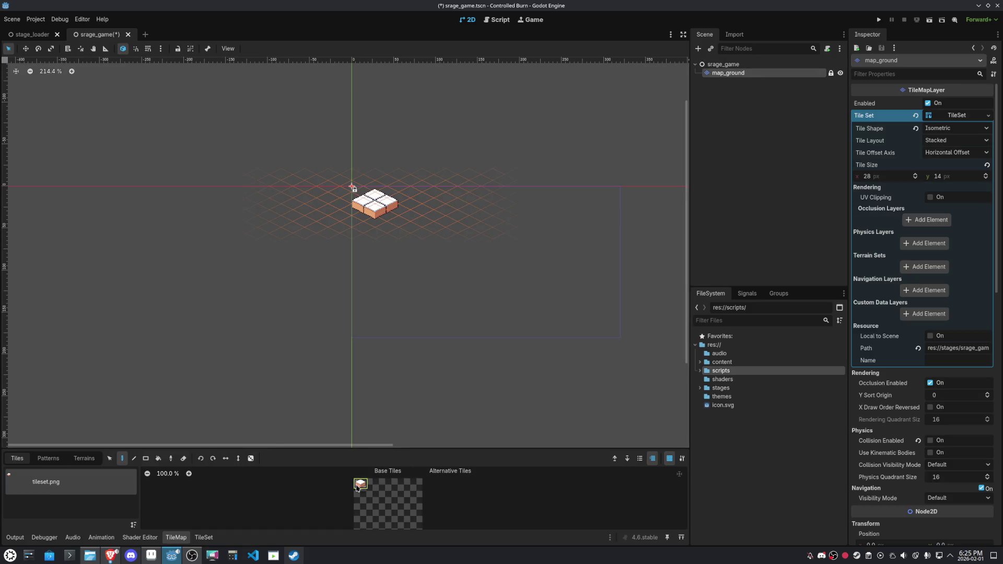
{"action": "scroll", "coordinate": [398, 211], "scroll_direction": "up", "scroll_amount": 2}
{"action": "left_click", "coordinate": [398, 211]}
{"action": "left_click_drag", "start_coordinate": [410, 219], "coordinate": [433, 231]}
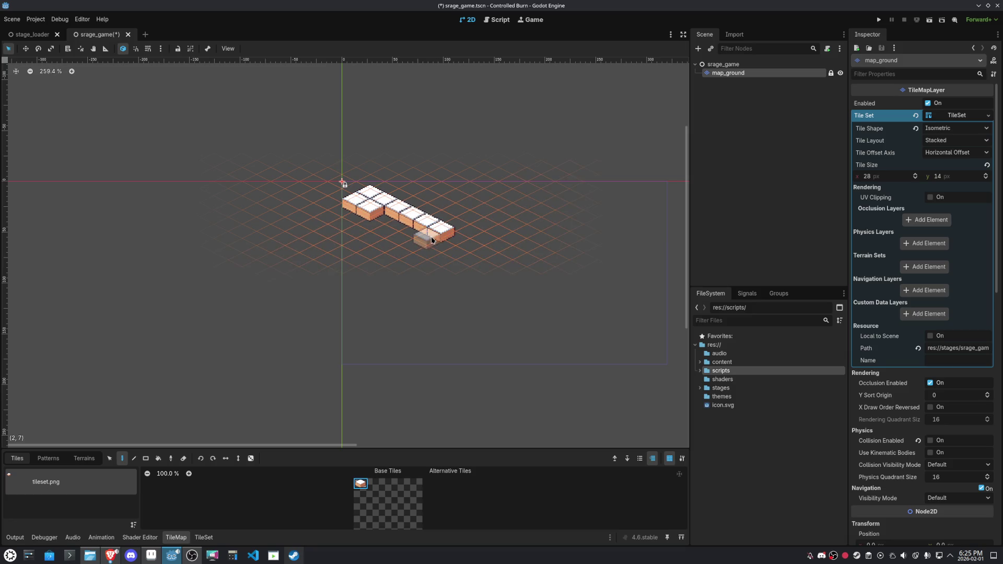
{"action": "left_click_drag", "start_coordinate": [418, 230], "coordinate": [374, 247]}
{"action": "mouse_move", "coordinate": [344, 208]}
{"action": "left_mouse_down"}
{"action": "mouse_move", "coordinate": [330, 215]}
{"action": "mouse_move", "coordinate": [358, 224]}
{"action": "mouse_move", "coordinate": [365, 255]}
{"action": "mouse_move", "coordinate": [359, 241]}
{"action": "mouse_move", "coordinate": [321, 229]}
{"action": "mouse_move", "coordinate": [354, 218]}
{"action": "mouse_move", "coordinate": [356, 236]}
{"action": "mouse_move", "coordinate": [378, 229]}
{"action": "left_mouse_up"}
{"action": "left_click", "coordinate": [396, 223]}
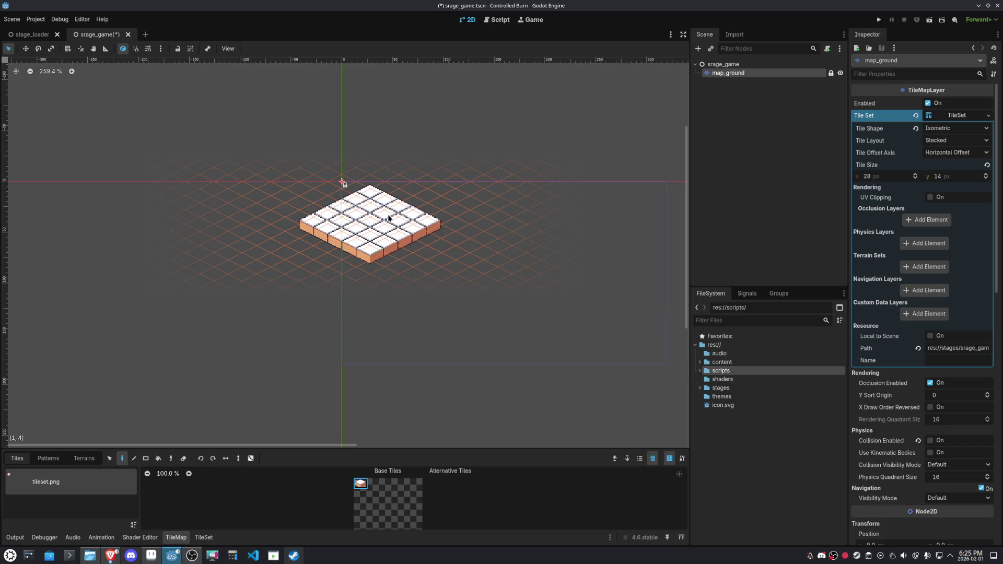
{"action": "scroll", "coordinate": [487, 287], "scroll_direction": "up", "scroll_amount": 4}
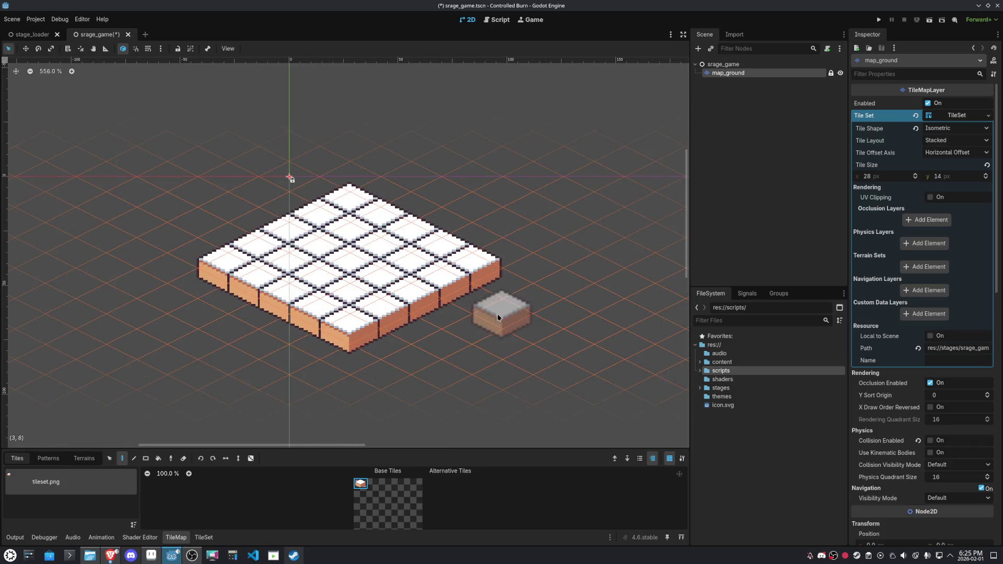
{"action": "left_click", "coordinate": [288, 211]}
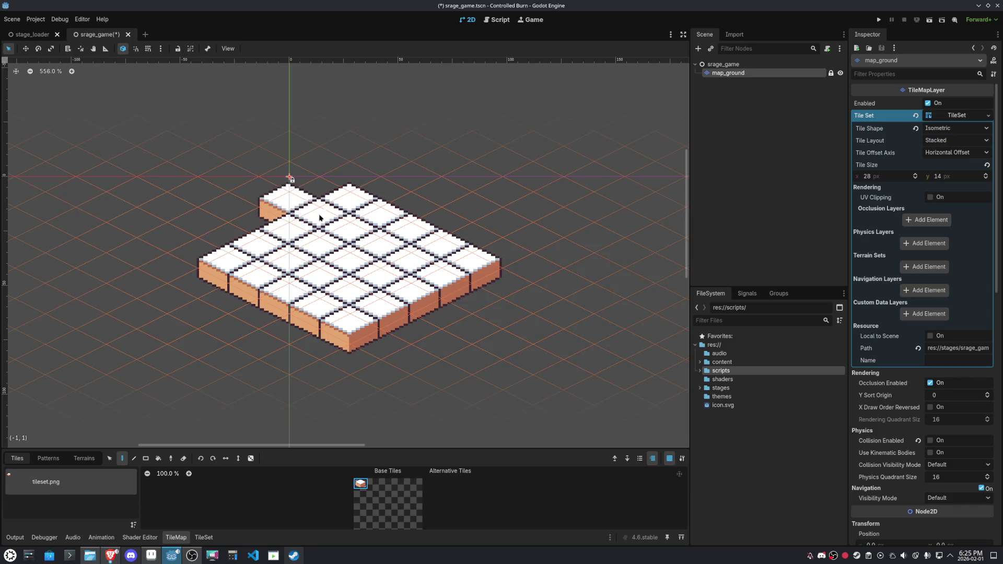
Erase the extra top-row and right-column blocks and fill the upper-left edge for a square floor
{"action": "right_click", "coordinate": [349, 198]}
{"action": "right_click", "coordinate": [380, 214]}
{"action": "right_click", "coordinate": [473, 261]}
{"action": "right_click", "coordinate": [442, 246]}
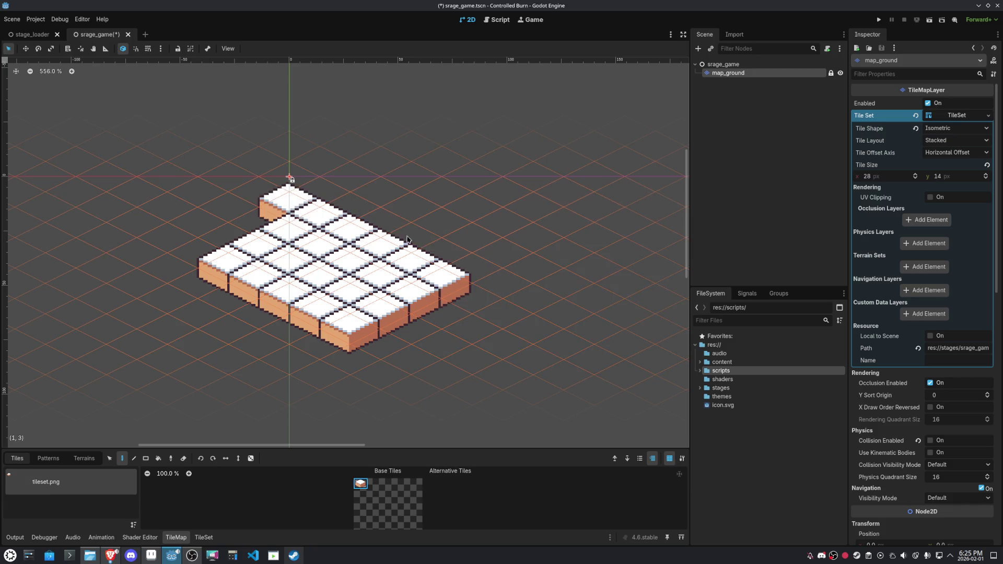
{"action": "mouse_move", "coordinate": [256, 222]}
{"action": "left_mouse_down"}
{"action": "mouse_move", "coordinate": [165, 276]}
{"action": "mouse_move", "coordinate": [298, 352]}
{"action": "left_mouse_up"}
{"action": "right_click", "coordinate": [337, 337]}
{"action": "right_click", "coordinate": [380, 306]}
{"action": "right_click", "coordinate": [409, 290]}
{"action": "right_click", "coordinate": [440, 274]}
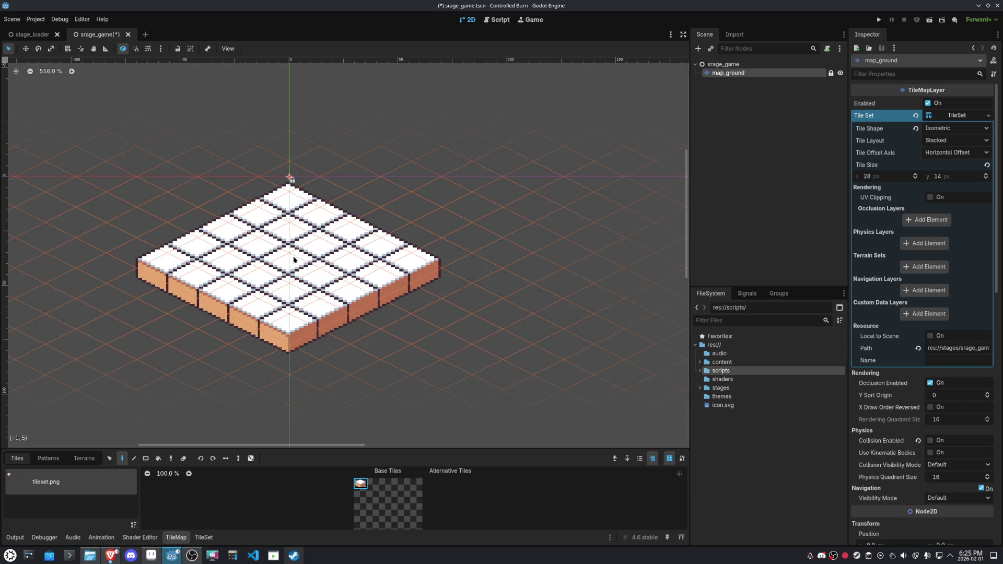
{"action": "scroll", "coordinate": [425, 331], "scroll_direction": "down", "scroll_amount": 4}
{"action": "scroll", "coordinate": [425, 333], "scroll_direction": "up", "scroll_amount": 3}
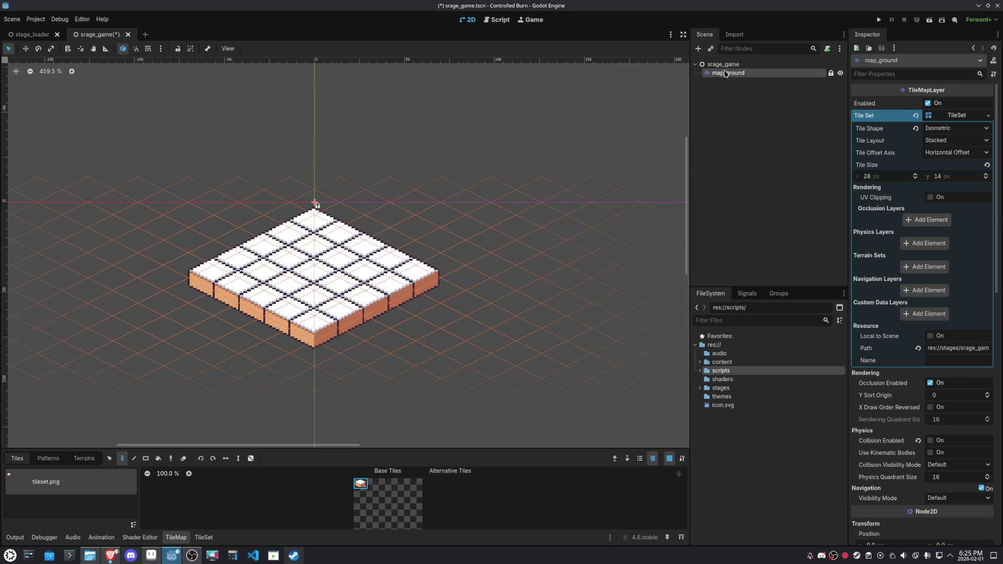
{"action": "left_click", "coordinate": [723, 63]}
{"action": "left_click", "coordinate": [698, 49]}
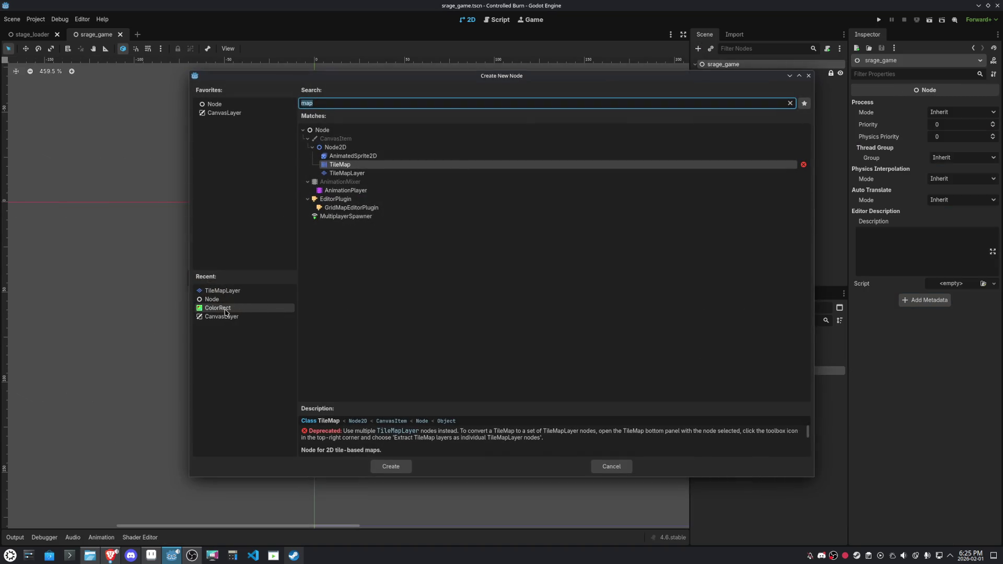
Create a CanvasLayer child node and set its Layer value to -1
{"action": "double_click", "coordinate": [214, 316]}
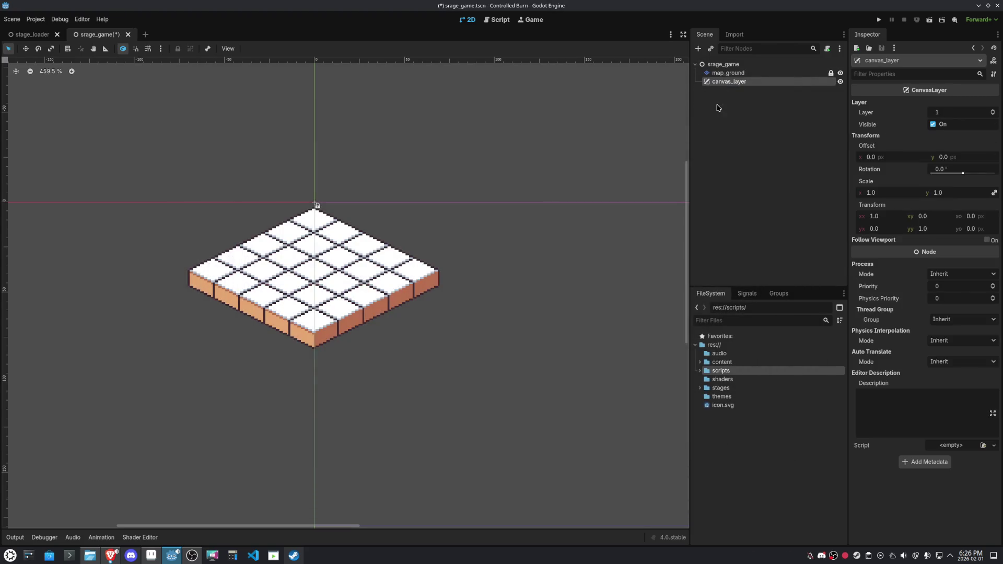
{"action": "left_click", "coordinate": [965, 114]}
{"action": "type", "text": "-1"}
{"action": "key", "text": "Return"}
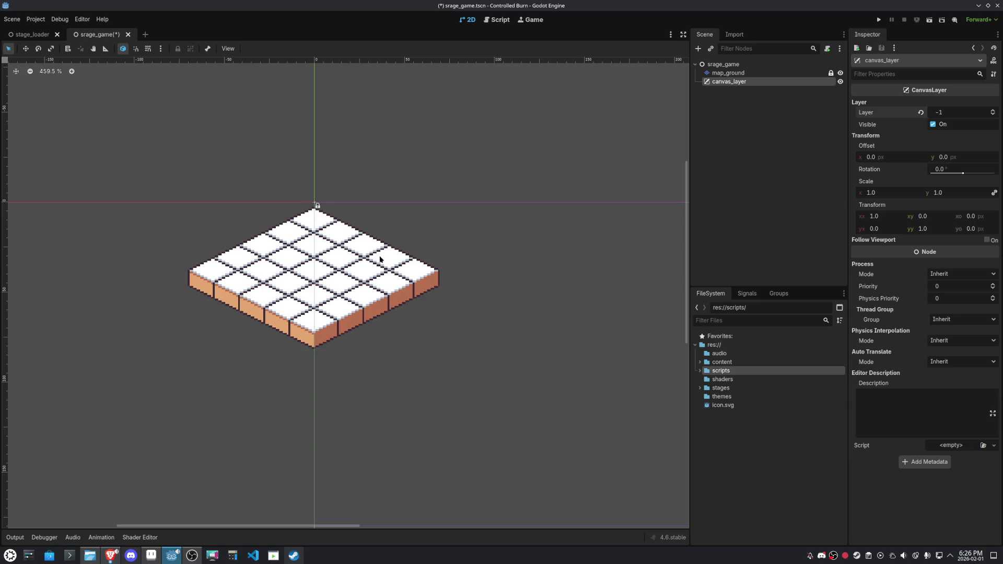
{"action": "left_click", "coordinate": [713, 75]}
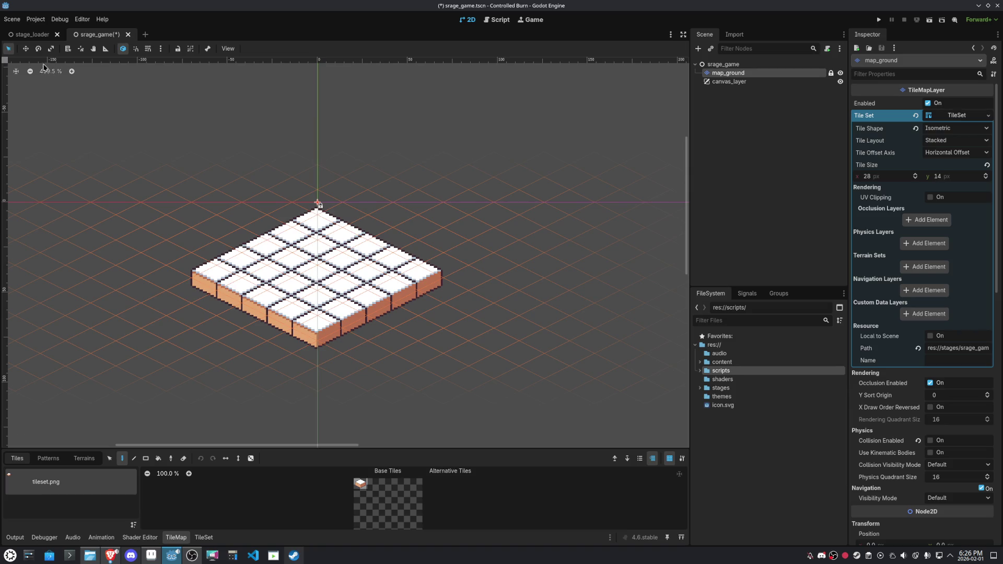
Unlock map_ground, shift it on the canvas, and turn on grid snapping
{"action": "left_click", "coordinate": [25, 48]}
{"action": "left_click", "coordinate": [391, 160]}
{"action": "left_click", "coordinate": [830, 73]}
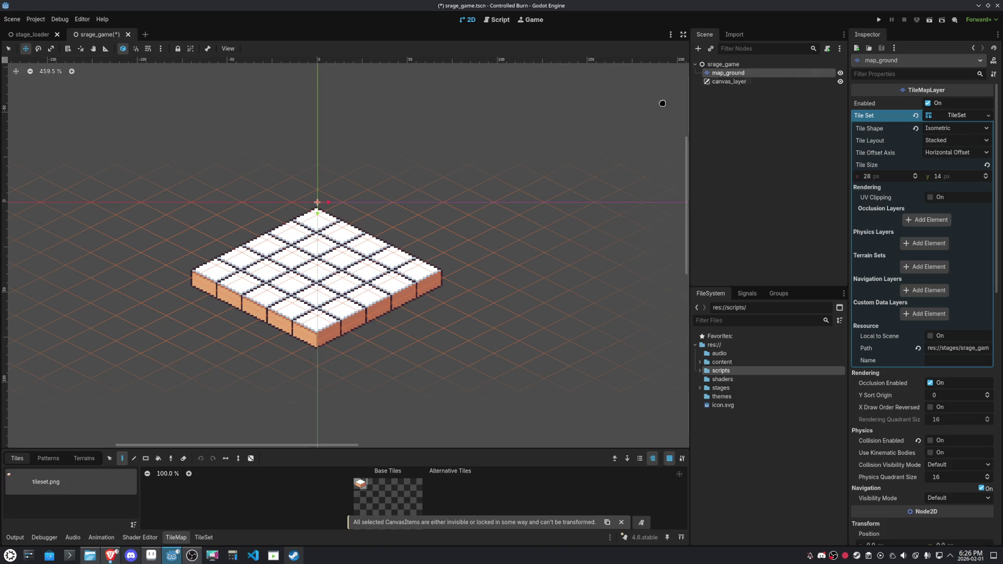
{"action": "mouse_move", "coordinate": [347, 172]}
{"action": "left_mouse_down"}
{"action": "mouse_move", "coordinate": [523, 212]}
{"action": "mouse_move", "coordinate": [519, 191]}
{"action": "mouse_move", "coordinate": [488, 192]}
{"action": "left_mouse_up"}
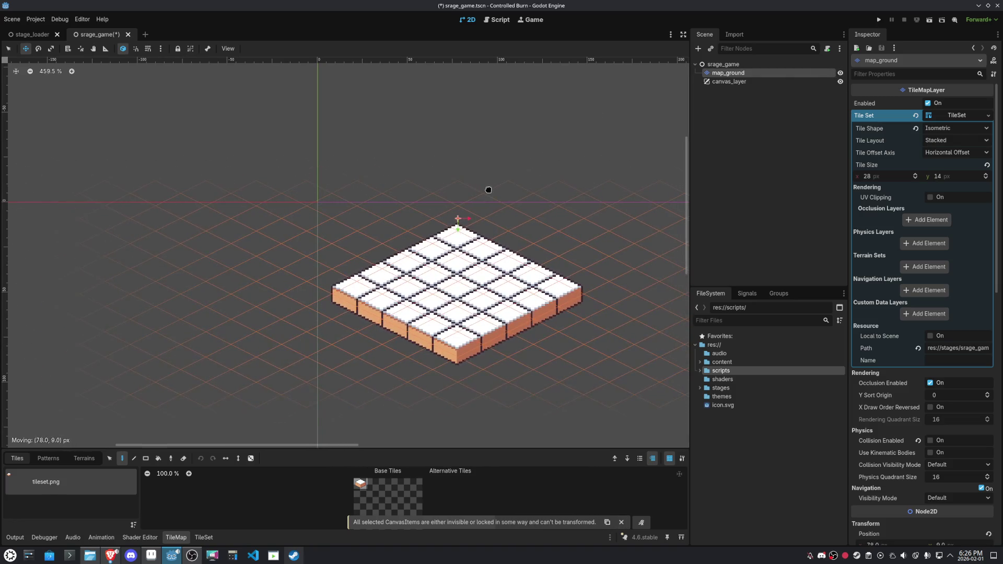
{"action": "left_click", "coordinate": [150, 49]}
{"action": "key", "text": "ctrl+s"}
Set the snap grid step to 16×16 px with primary lines every 6 steps
{"action": "left_click", "coordinate": [160, 49]}
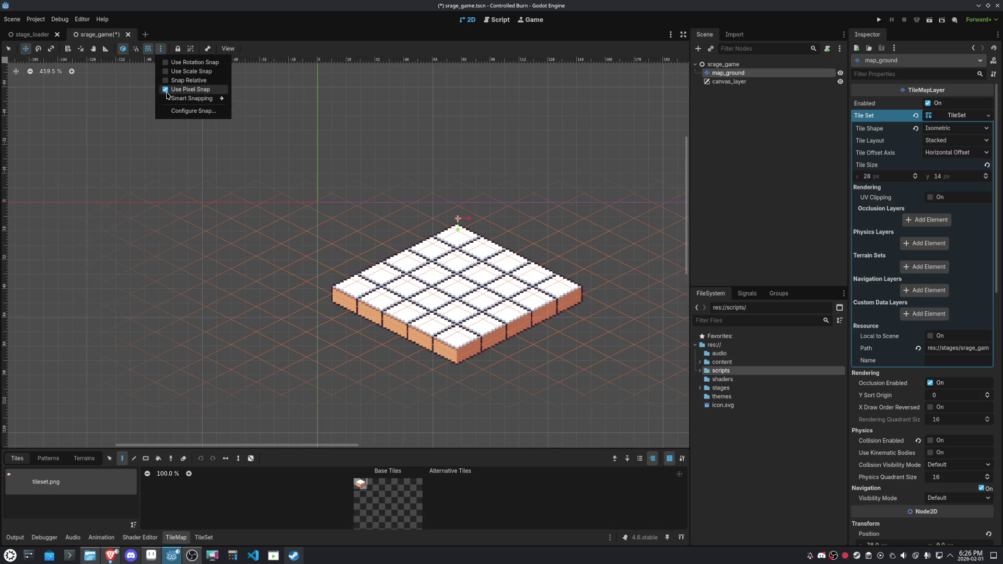
{"action": "left_click", "coordinate": [169, 110]}
{"action": "left_click", "coordinate": [504, 246]}
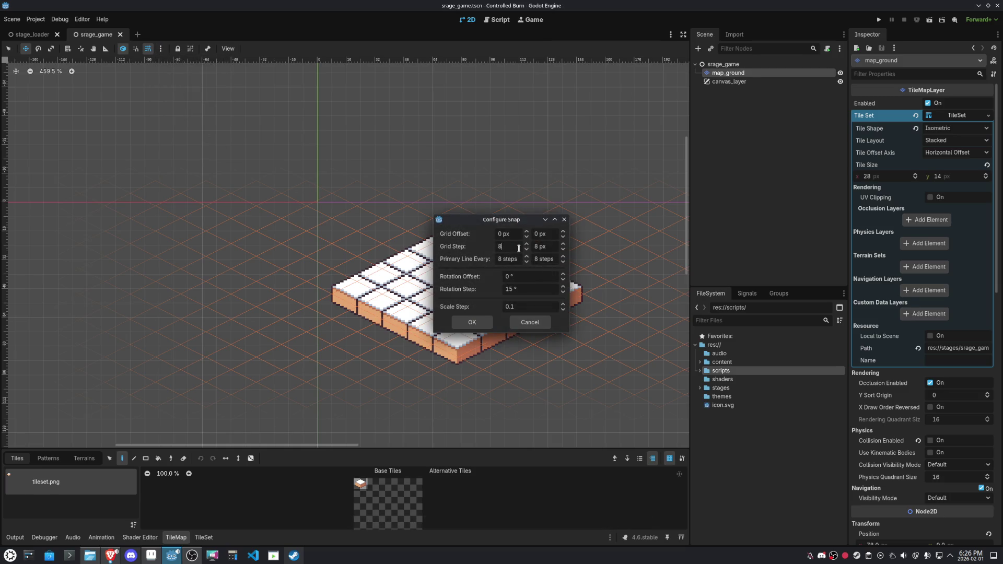
{"action": "type", "text": "16"}
{"action": "key", "text": "Tab"}
{"action": "type", "text": "16"}
{"action": "key", "text": "Tab"}
{"action": "type", "text": "6"}
{"action": "key", "text": "Tab"}
{"action": "type", "text": "16"}
{"action": "left_click", "coordinate": [471, 322]}
Move map_ground back to the scene origin, lock it, and save the scene
{"action": "scroll", "coordinate": [475, 315], "scroll_direction": "down", "scroll_amount": 8}
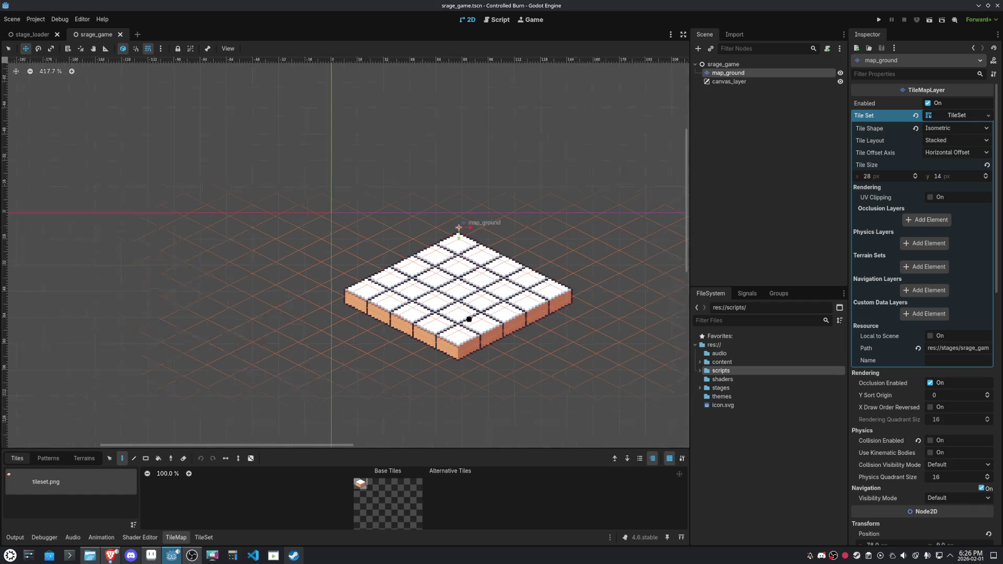
{"action": "scroll", "coordinate": [398, 258], "scroll_direction": "up", "scroll_amount": 5}
{"action": "left_click_drag", "start_coordinate": [410, 240], "coordinate": [315, 215]}
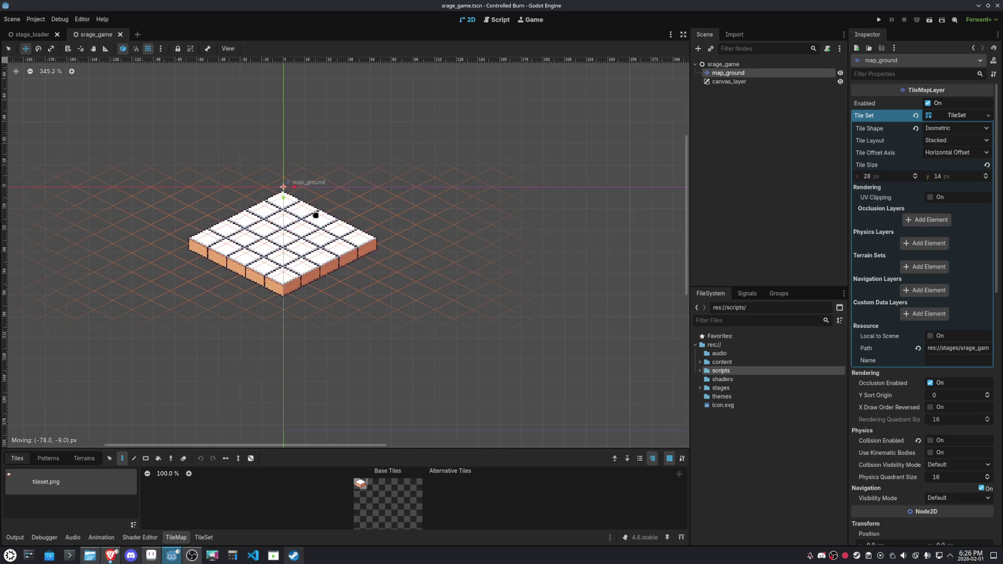
{"action": "left_click", "coordinate": [177, 48]}
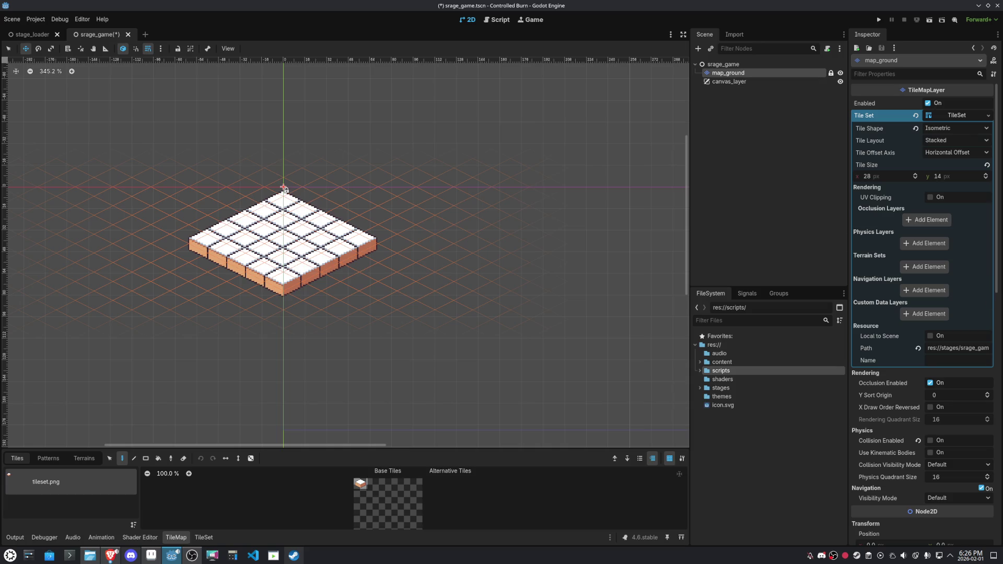
{"action": "key", "text": "ctrl+s"}
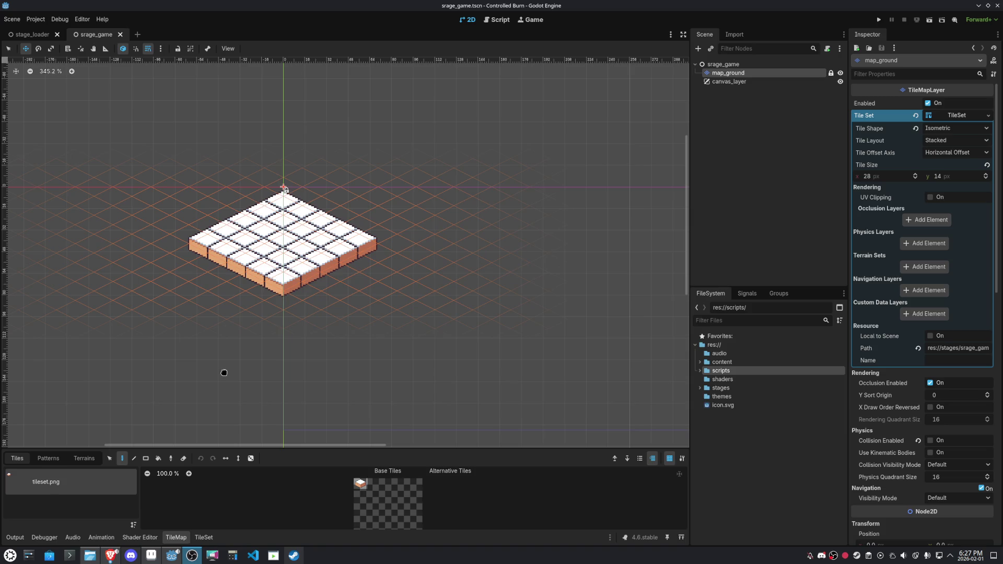
Pick the block tile, erase a few blocks, then reselect map_ground and undo earlier painting
{"action": "left_click", "coordinate": [350, 267]}
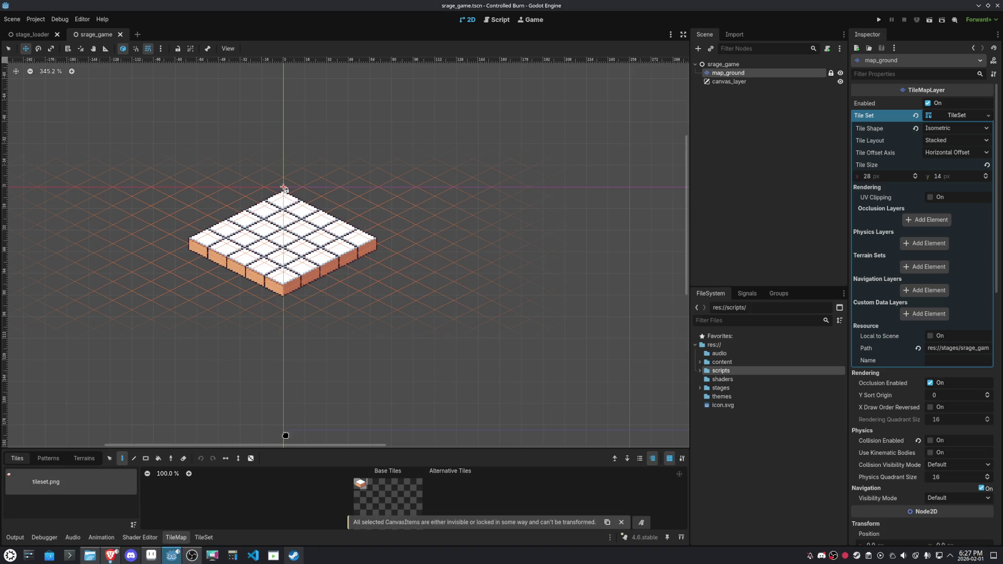
{"action": "left_click", "coordinate": [363, 487]}
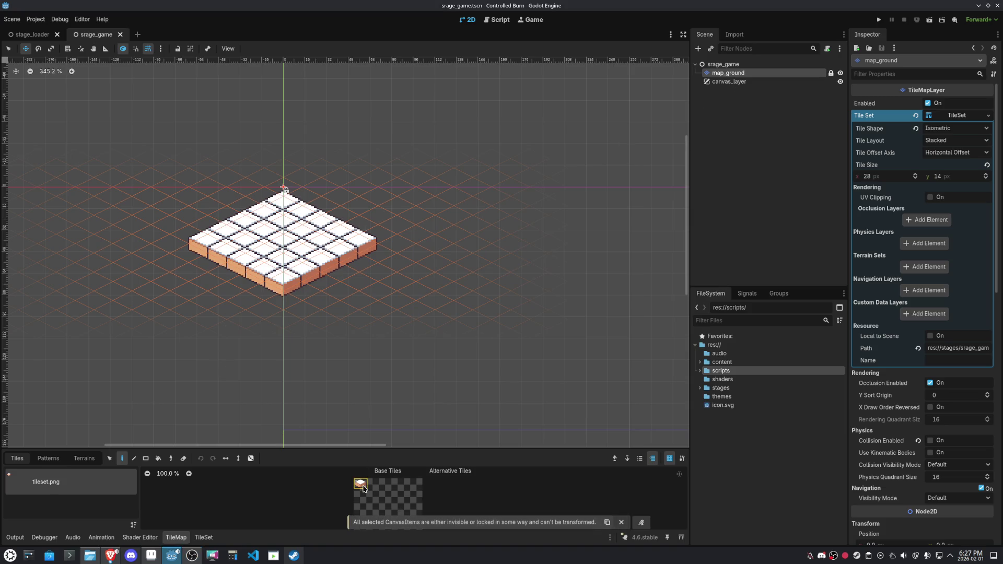
{"action": "right_click", "coordinate": [392, 285]}
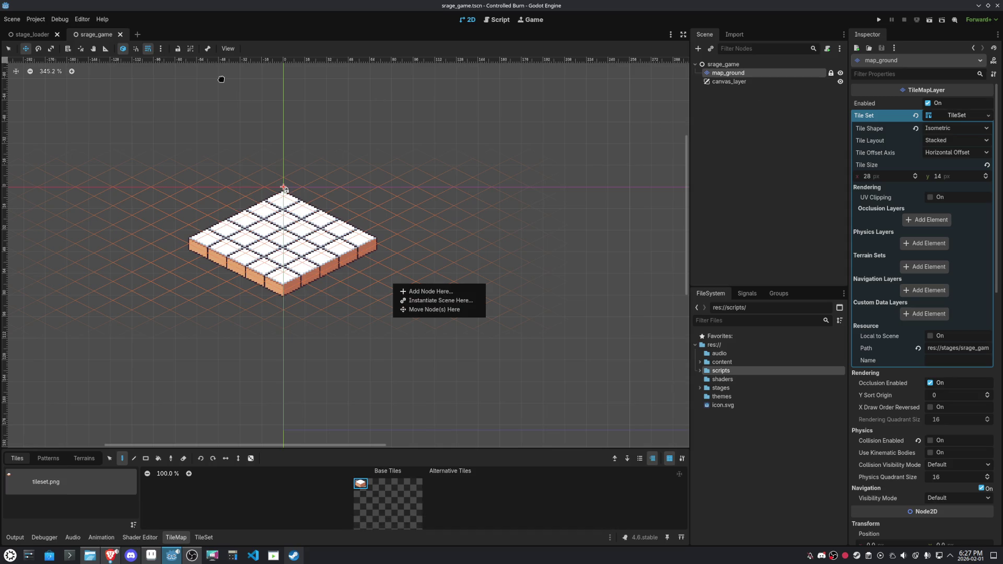
{"action": "left_click", "coordinate": [11, 50]}
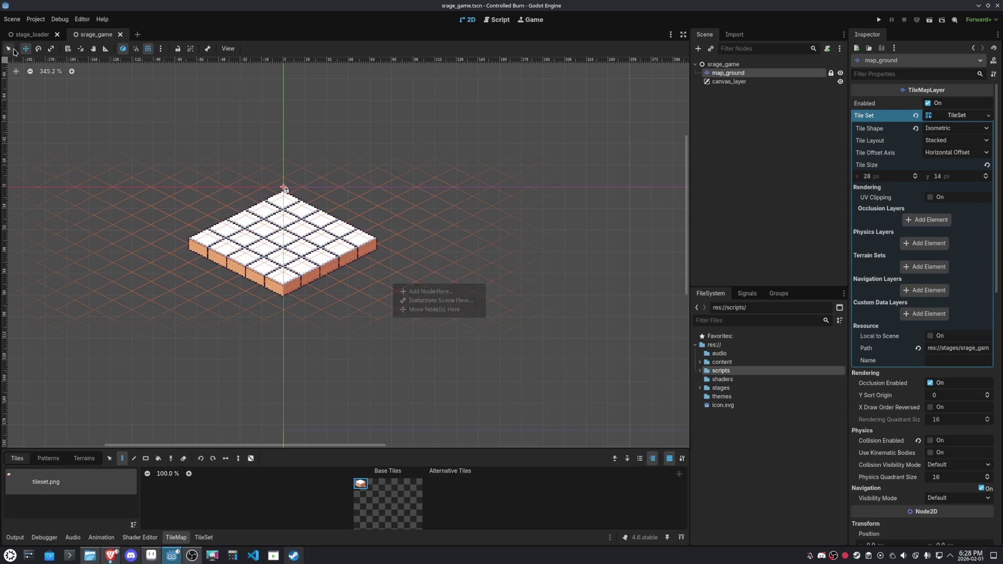
{"action": "right_click", "coordinate": [319, 255]}
{"action": "left_click", "coordinate": [484, 142]}
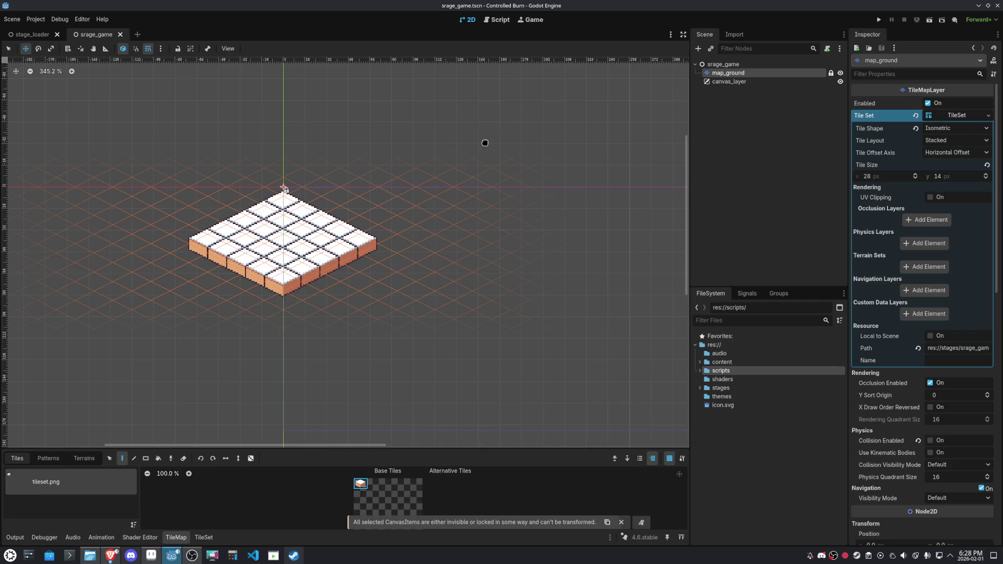
{"action": "left_click", "coordinate": [484, 142]}
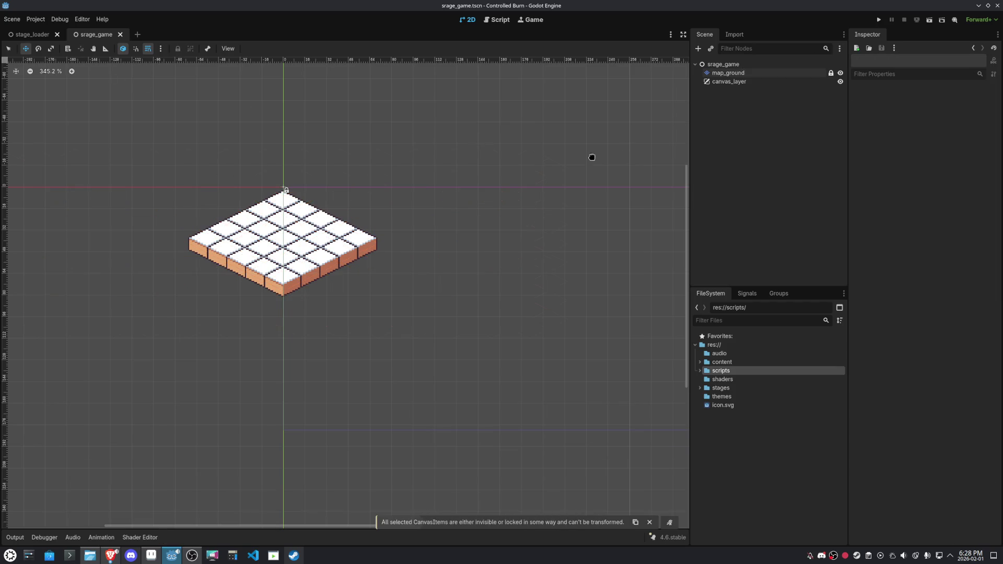
{"action": "left_click", "coordinate": [723, 76]}
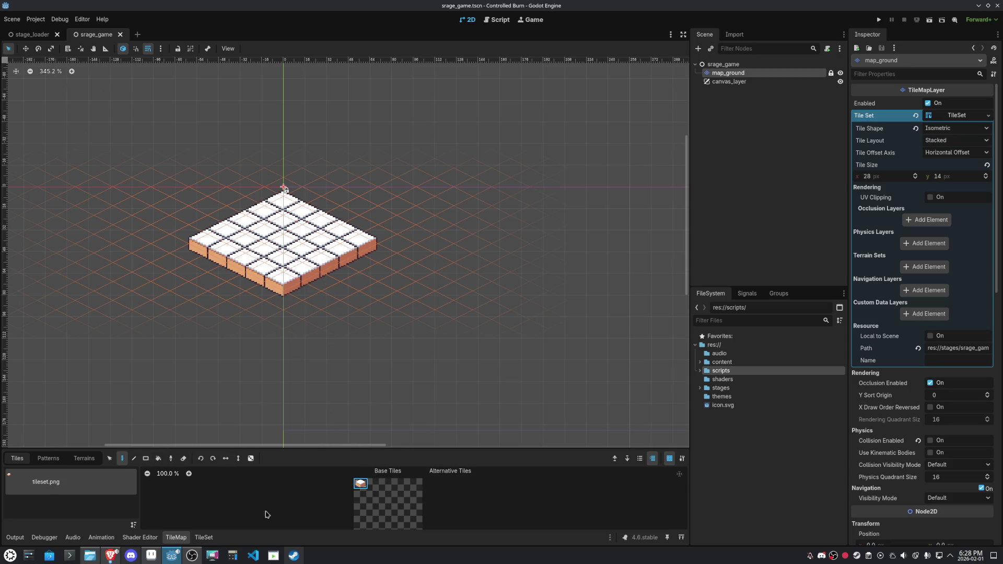
{"action": "key", "text": "ctrl+z"}
{"action": "key", "text": "ctrl+z"}
{"action": "key", "text": "ctrl+z"}
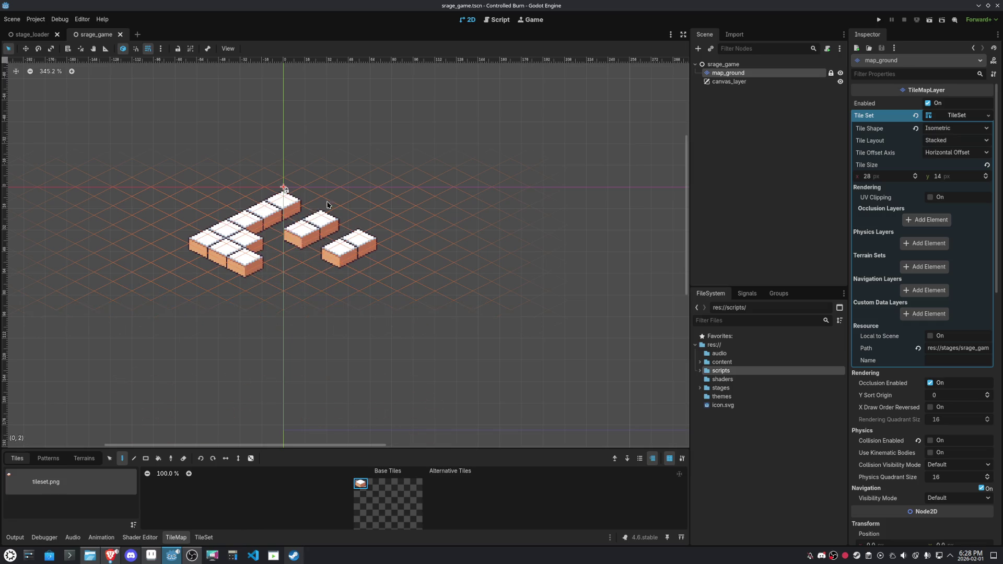
Erase the last leftover tile and paint a small row of blocks
{"action": "right_click", "coordinate": [218, 260]}
{"action": "scroll", "coordinate": [365, 237], "scroll_direction": "down", "scroll_amount": 2}
{"action": "scroll", "coordinate": [525, 303], "scroll_direction": "up", "scroll_amount": 1}
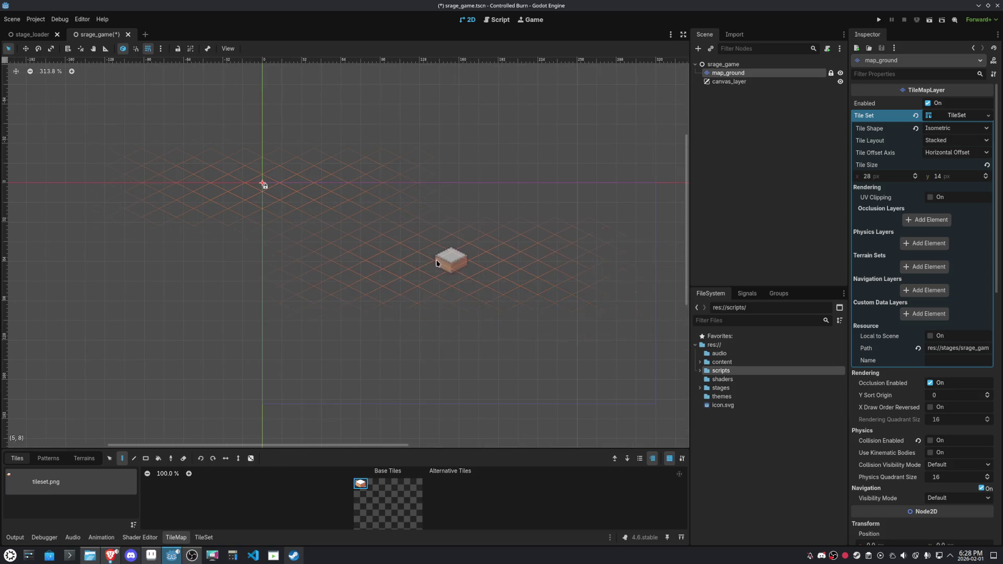
{"action": "left_click", "coordinate": [437, 256]}
{"action": "left_click", "coordinate": [454, 265]}
{"action": "mouse_move", "coordinate": [472, 276]}
{"action": "left_mouse_down"}
{"action": "mouse_move", "coordinate": [486, 290]}
{"action": "mouse_move", "coordinate": [501, 282]}
{"action": "mouse_move", "coordinate": [453, 320]}
{"action": "mouse_move", "coordinate": [421, 259]}
{"action": "mouse_move", "coordinate": [376, 290]}
{"action": "mouse_move", "coordinate": [435, 310]}
{"action": "mouse_move", "coordinate": [442, 289]}
{"action": "mouse_move", "coordinate": [462, 284]}
{"action": "mouse_move", "coordinate": [491, 311]}
{"action": "mouse_move", "coordinate": [417, 278]}
{"action": "mouse_move", "coordinate": [428, 297]}
{"action": "left_mouse_up"}
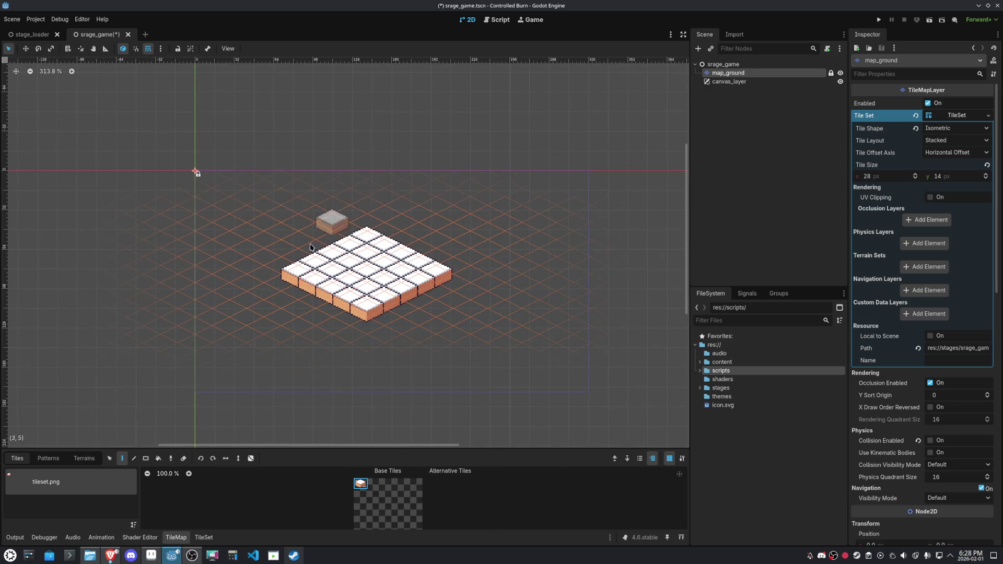
Reselect map_ground and paint a solid diamond of blocks around the scene origin
{"action": "left_click", "coordinate": [741, 66]}
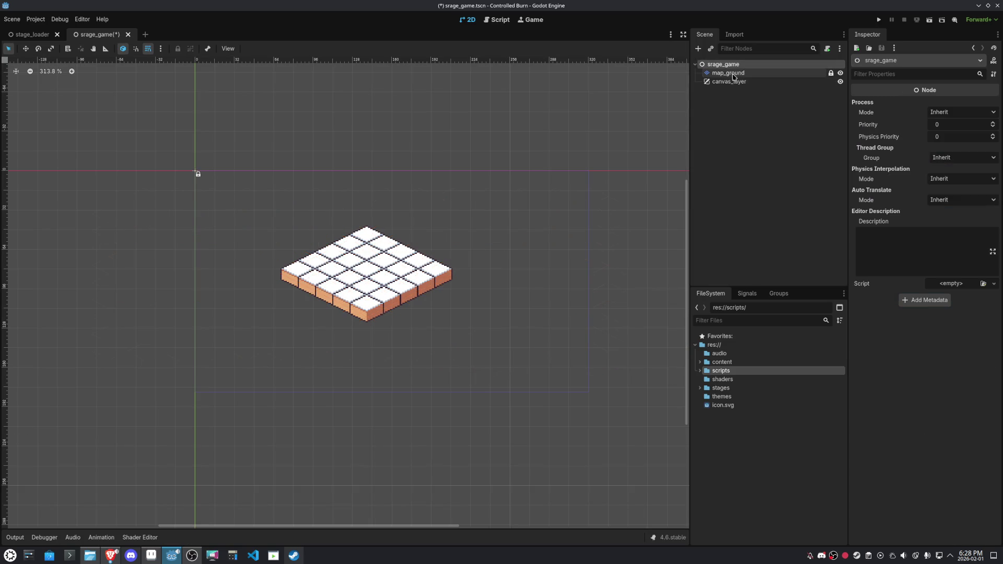
{"action": "left_click", "coordinate": [732, 74]}
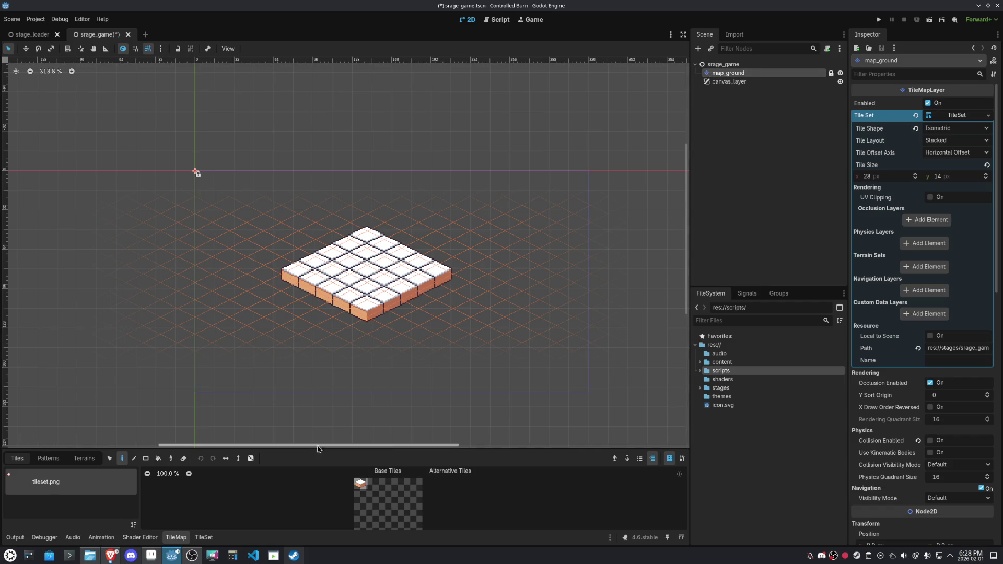
{"action": "left_click", "coordinate": [361, 484]}
{"action": "left_click", "coordinate": [195, 184]}
{"action": "left_click", "coordinate": [196, 168]}
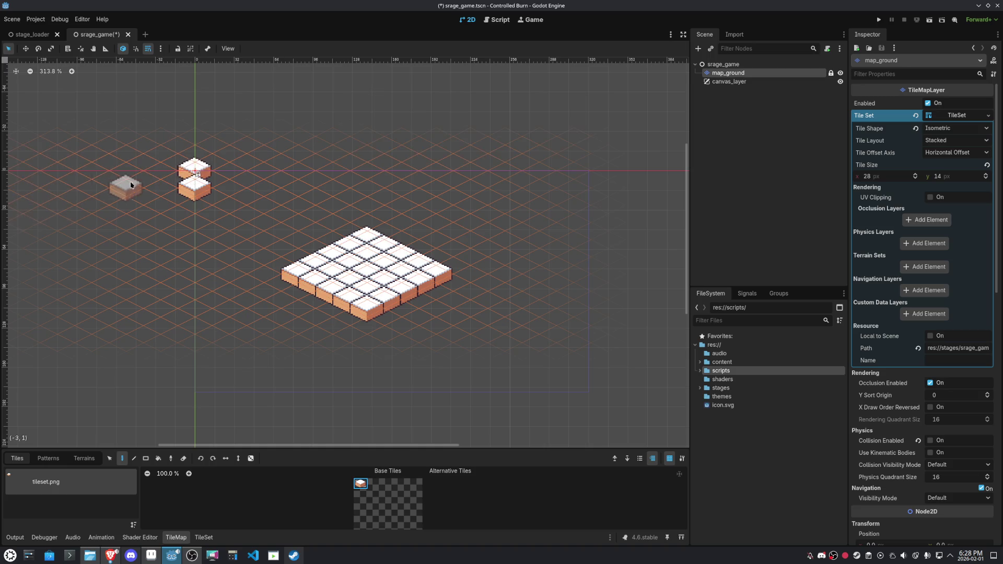
{"action": "scroll", "coordinate": [119, 131], "scroll_direction": "up", "scroll_amount": 5}
{"action": "left_click", "coordinate": [207, 198]}
{"action": "left_click", "coordinate": [268, 208]}
{"action": "left_click", "coordinate": [238, 251]}
{"action": "left_click", "coordinate": [157, 207]}
{"action": "left_click", "coordinate": [311, 209]}
{"action": "mouse_move", "coordinate": [308, 210]}
{"action": "left_mouse_down"}
{"action": "mouse_move", "coordinate": [267, 177]}
{"action": "mouse_move", "coordinate": [185, 219]}
{"action": "mouse_move", "coordinate": [297, 222]}
{"action": "left_mouse_up"}
Grow the diamond into one large square block and erase the old lower patch
{"action": "left_click", "coordinate": [246, 277]}
{"action": "left_click", "coordinate": [241, 135]}
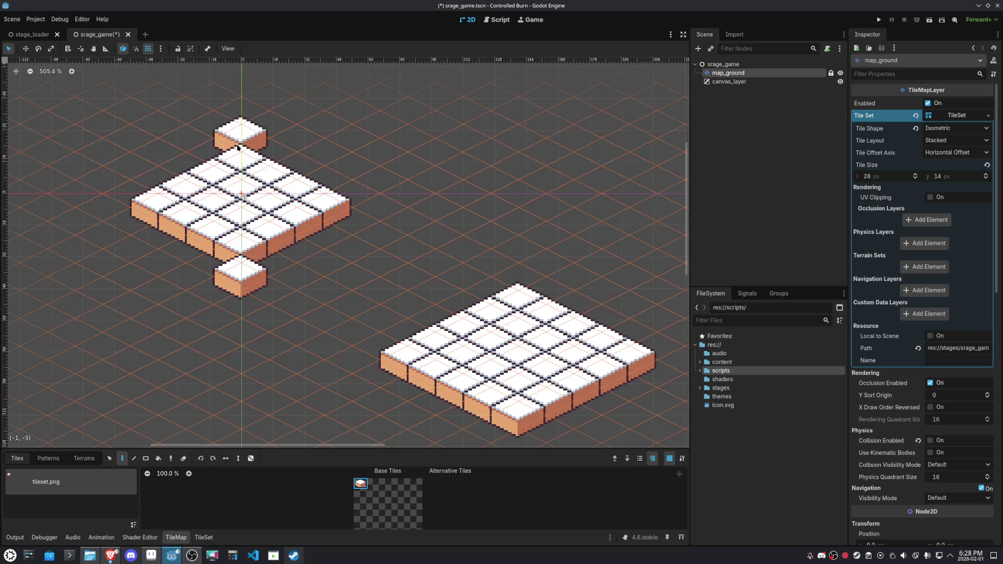
{"action": "left_click", "coordinate": [379, 207]}
{"action": "mouse_move", "coordinate": [107, 207]}
{"action": "left_mouse_down"}
{"action": "mouse_move", "coordinate": [232, 277]}
{"action": "mouse_move", "coordinate": [319, 240]}
{"action": "mouse_move", "coordinate": [342, 188]}
{"action": "mouse_move", "coordinate": [235, 160]}
{"action": "mouse_move", "coordinate": [128, 201]}
{"action": "left_mouse_up"}
{"action": "scroll", "coordinate": [370, 250], "scroll_direction": "down", "scroll_amount": 1}
{"action": "mouse_move", "coordinate": [418, 280]}
{"action": "left_mouse_down"}
{"action": "mouse_move", "coordinate": [397, 340]}
{"action": "mouse_move", "coordinate": [522, 379]}
{"action": "mouse_move", "coordinate": [502, 331]}
{"action": "mouse_move", "coordinate": [475, 314]}
{"action": "mouse_move", "coordinate": [562, 329]}
{"action": "mouse_move", "coordinate": [401, 349]}
{"action": "left_mouse_up"}
{"action": "scroll", "coordinate": [531, 312], "scroll_direction": "down", "scroll_amount": 3}
{"action": "scroll", "coordinate": [425, 291], "scroll_direction": "up", "scroll_amount": 1}
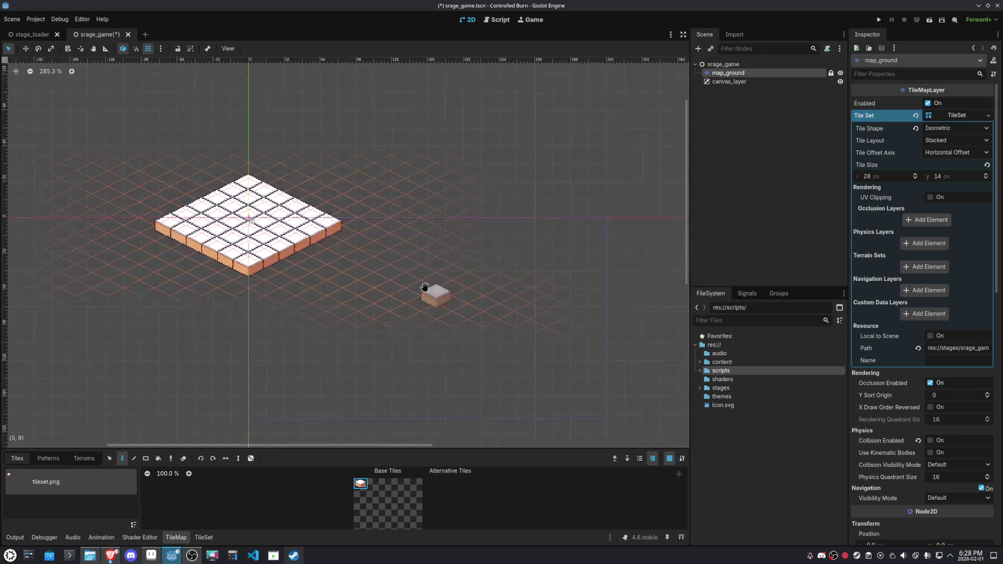
{"action": "left_click", "coordinate": [26, 48]}
{"action": "left_click", "coordinate": [246, 139]}
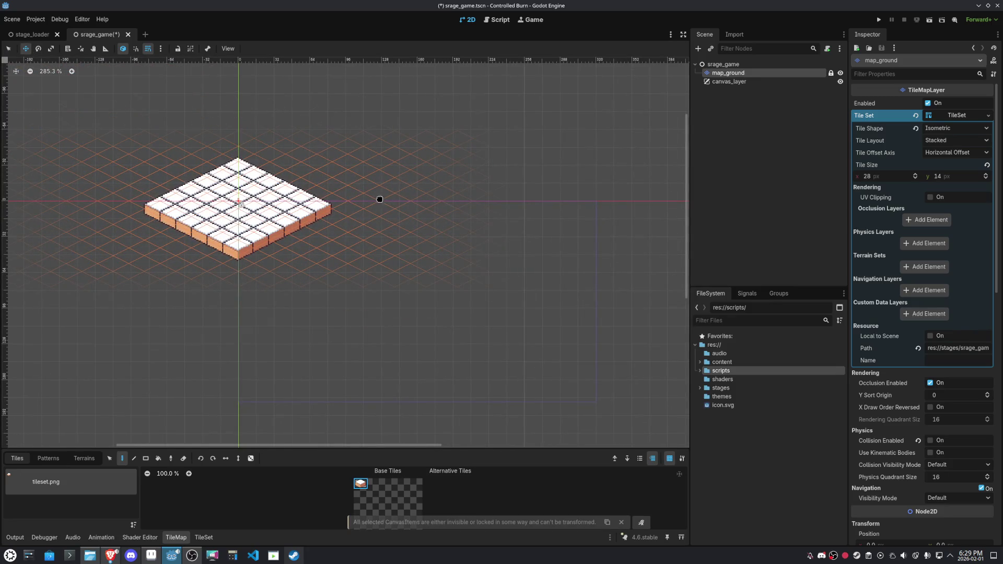
Set map_ground's position to 160, 90 (half of 320×180)
{"action": "mouse_move", "coordinate": [166, 137]}
{"action": "left_mouse_down"}
{"action": "mouse_move", "coordinate": [329, 231]}
{"action": "mouse_move", "coordinate": [317, 234]}
{"action": "left_mouse_up"}
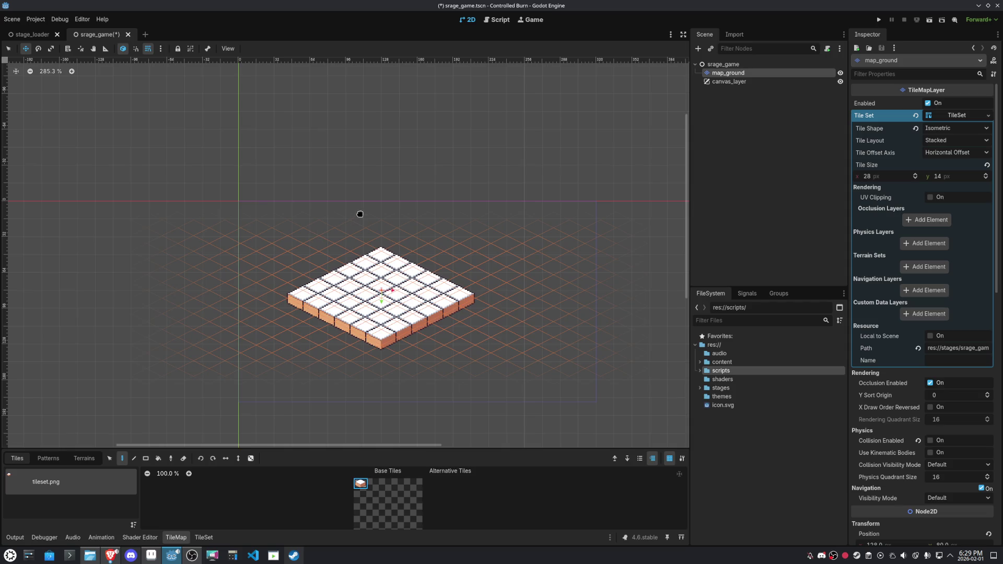
{"action": "scroll", "coordinate": [350, 229], "scroll_direction": "up", "scroll_amount": 3}
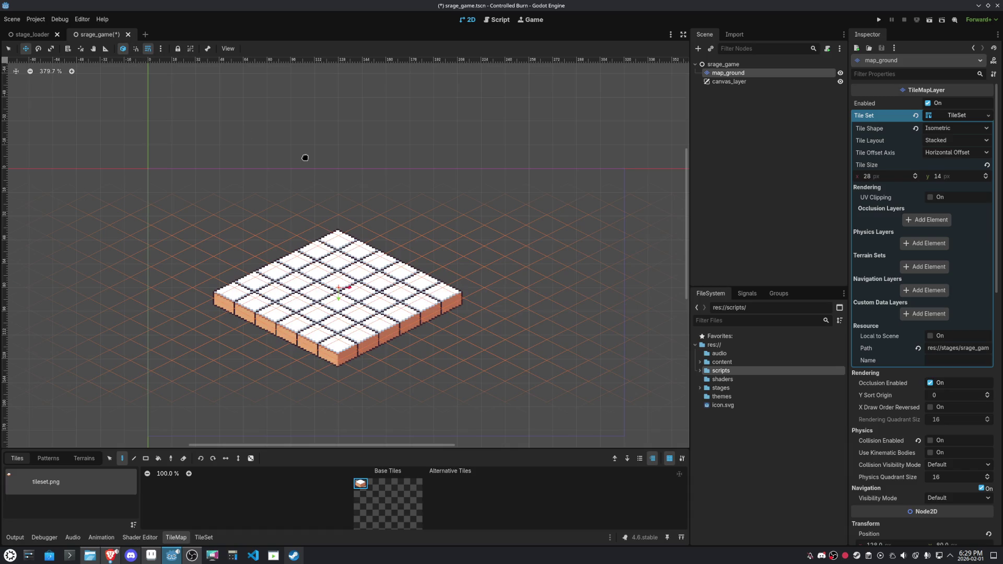
{"action": "key", "text": "ctrl+z"}
{"action": "mouse_move", "coordinate": [346, 205]}
{"action": "left_mouse_down"}
{"action": "mouse_move", "coordinate": [371, 204]}
{"action": "mouse_move", "coordinate": [374, 194]}
{"action": "left_mouse_up"}
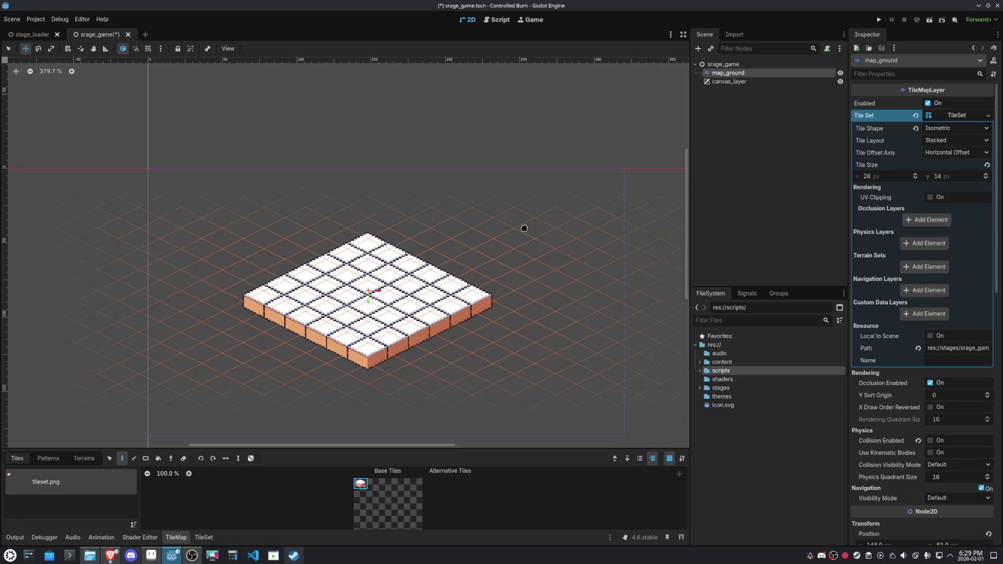
{"action": "left_click", "coordinate": [949, 117]}
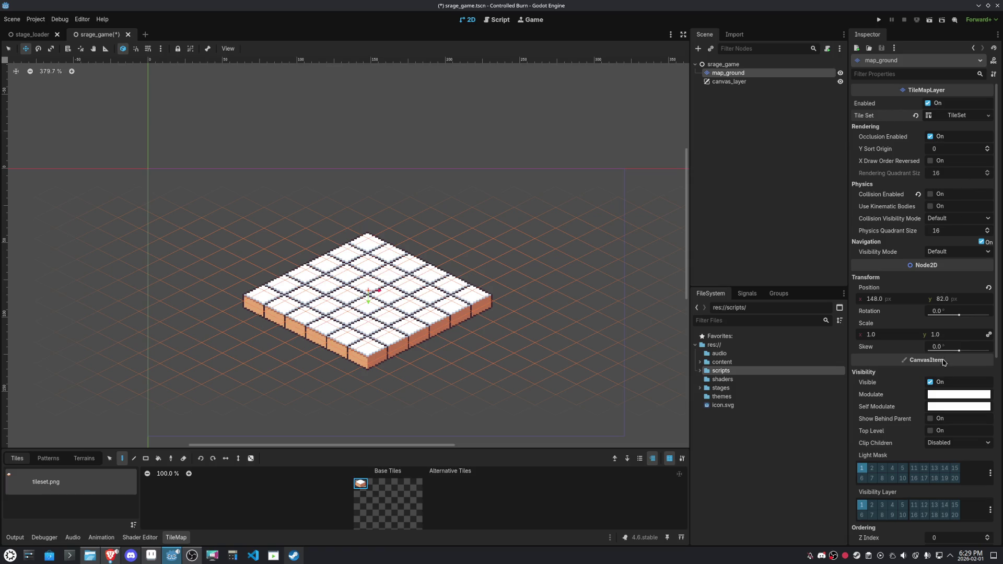
{"action": "left_click", "coordinate": [894, 301]}
{"action": "type", "text": "320/2"}
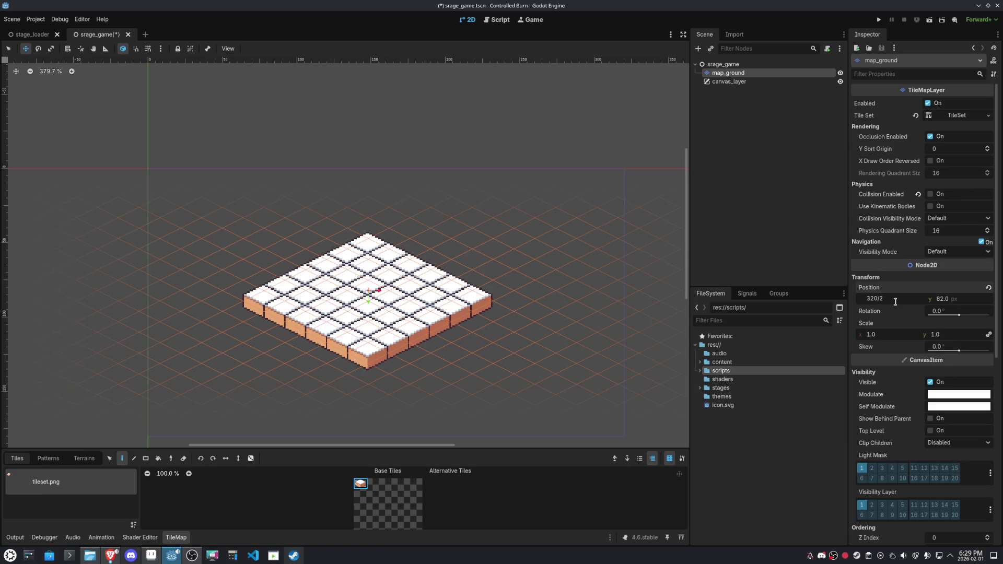
{"action": "key", "text": "Return"}
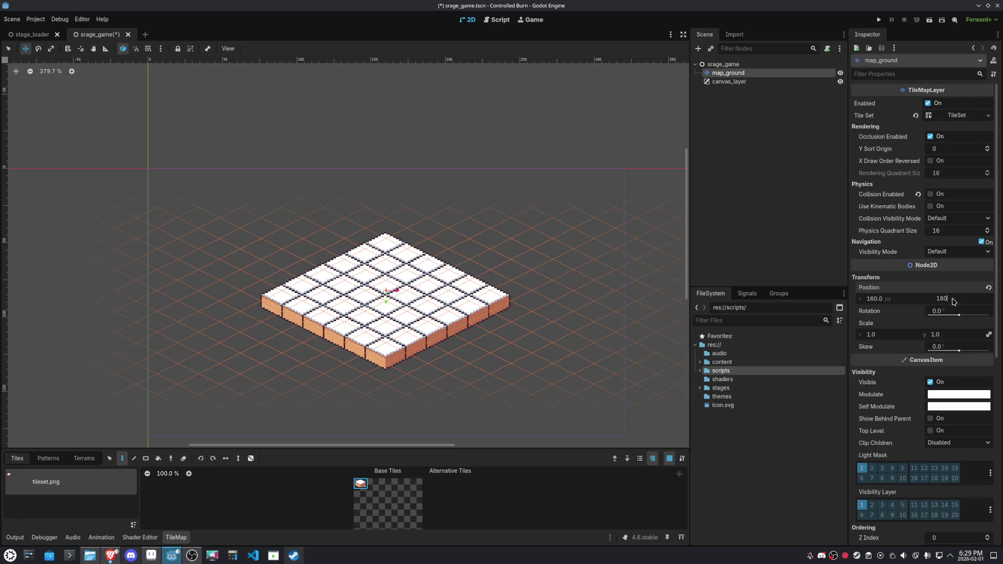
{"action": "type", "text": "2"}
{"action": "key", "text": "Return"}
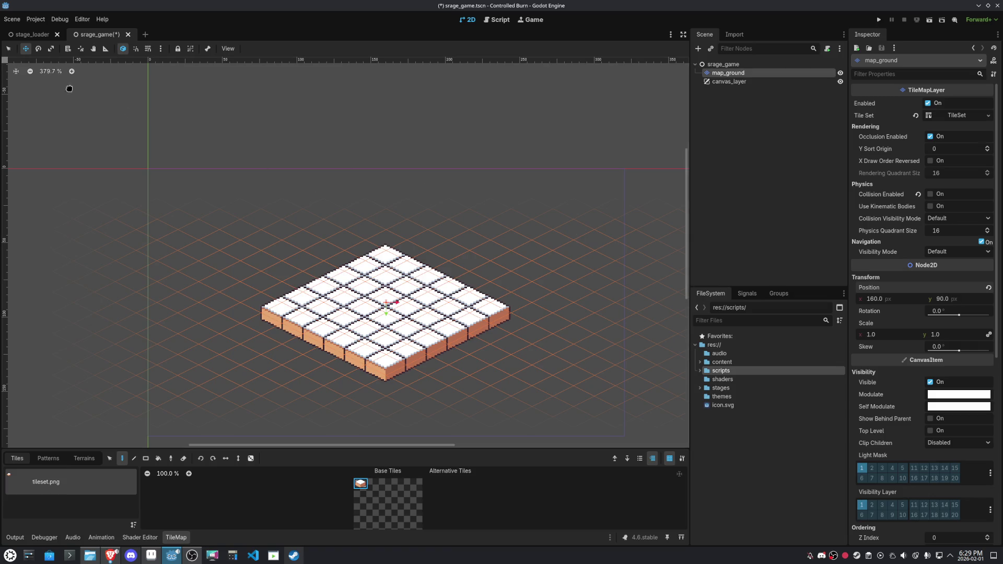
Lock map_ground and drag canvas_layer above it in the scene tree
{"action": "left_click", "coordinate": [177, 49]}
{"action": "left_click", "coordinate": [7, 48]}
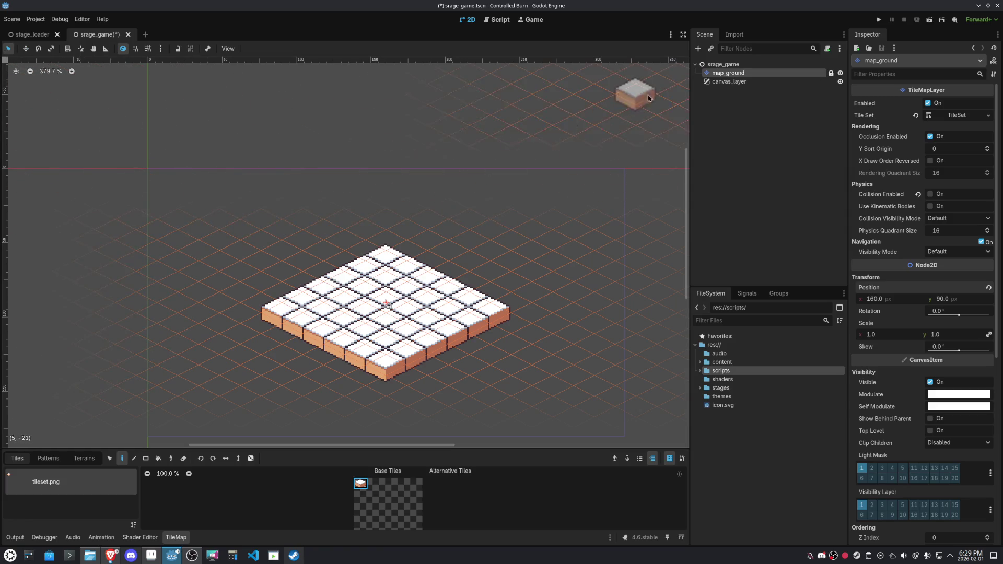
{"action": "left_click_drag", "start_coordinate": [728, 82], "coordinate": [728, 70]}
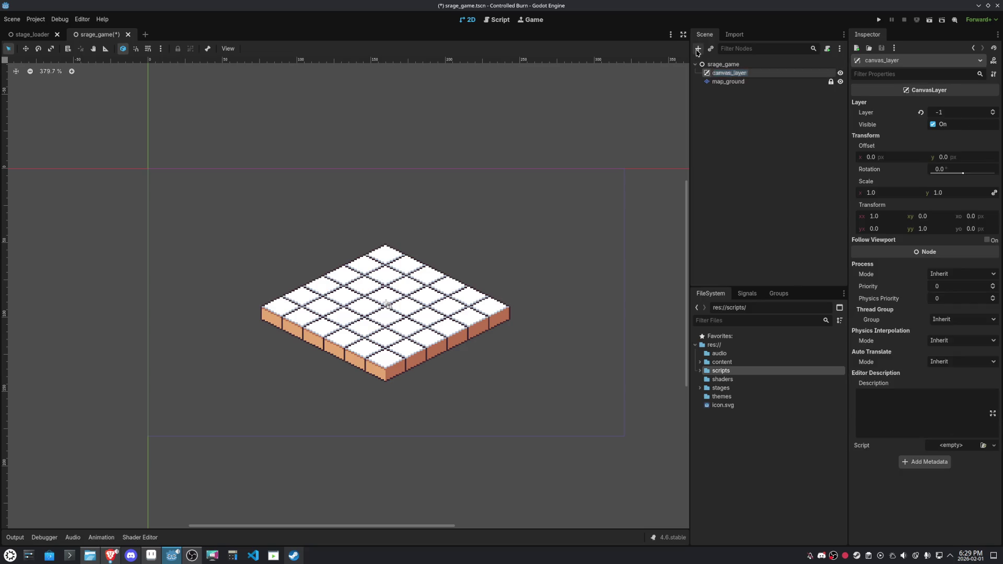
Save, then add a ColorRect under canvas_layer using the Full Rect anchor preset
{"action": "key", "text": "ctrl+s"}
{"action": "left_click", "coordinate": [698, 52]}
{"action": "type", "text": "color"}
{"action": "key", "text": "Return"}
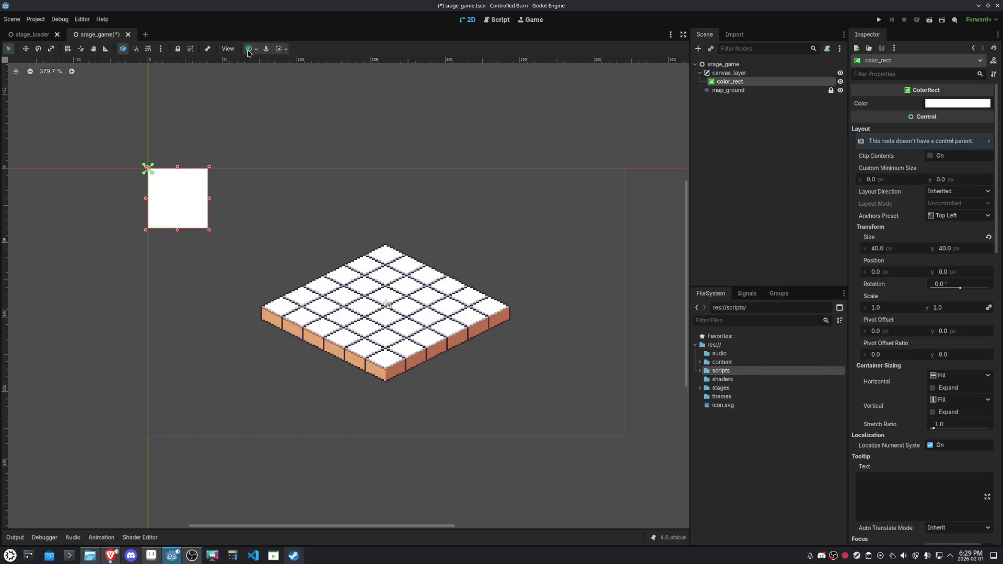
{"action": "left_click", "coordinate": [248, 51]}
{"action": "left_click", "coordinate": [296, 121]}
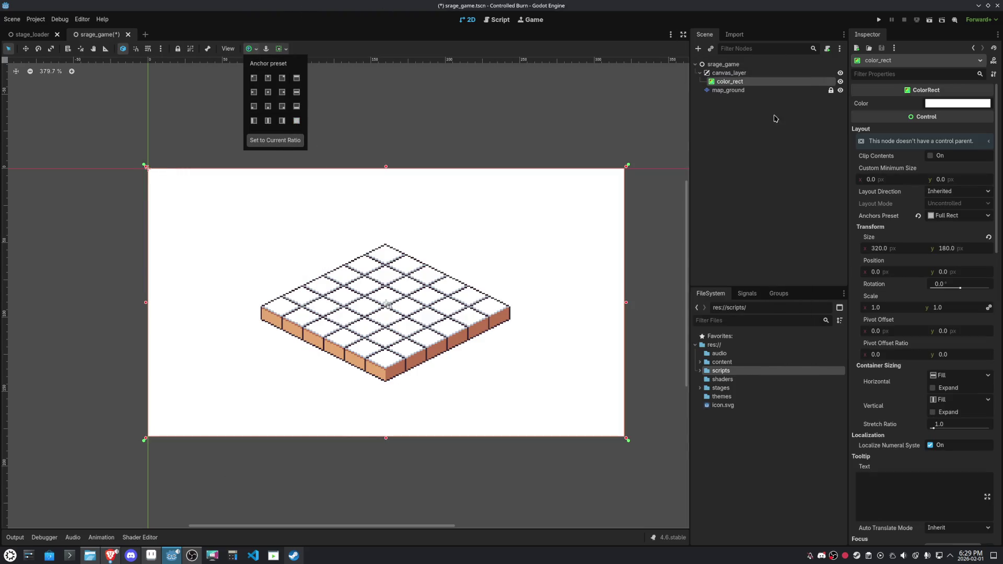
{"action": "left_click", "coordinate": [729, 82]}
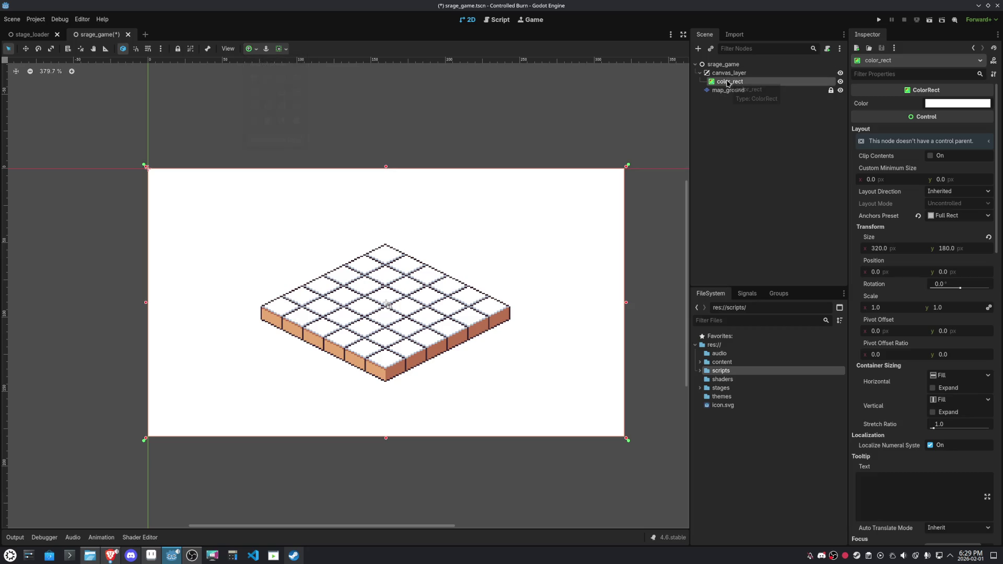
Rename the ColorRect to bg and canvas_layer to canvas_bg, then lock bg
{"action": "double_click", "coordinate": [740, 82]}
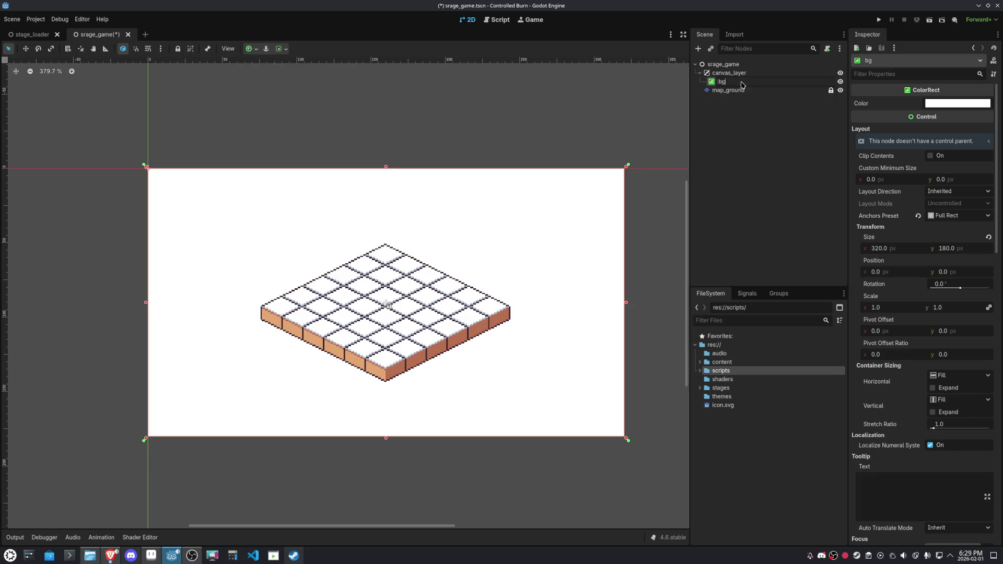
{"action": "key", "text": "Return"}
{"action": "left_click", "coordinate": [742, 75]}
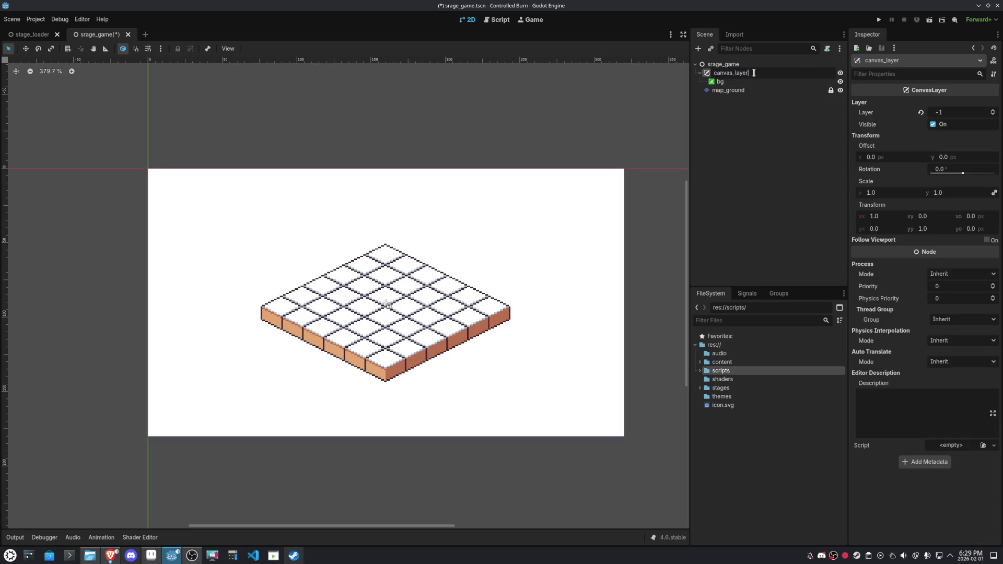
{"action": "type", "text": "bg"}
{"action": "key", "text": "Return"}
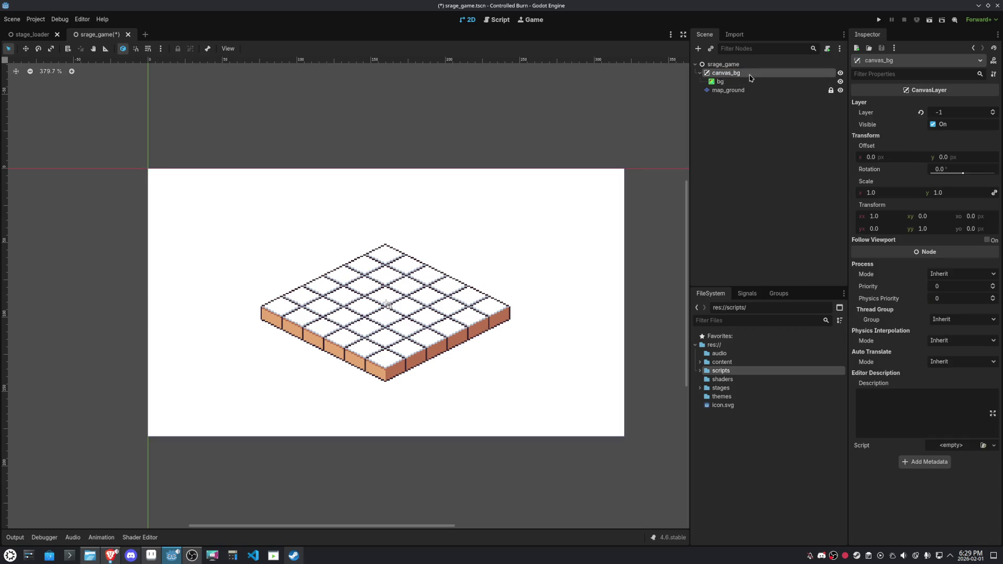
{"action": "left_click", "coordinate": [753, 81]}
{"action": "scroll", "coordinate": [982, 378], "scroll_direction": "down", "scroll_amount": 5}
{"action": "left_click", "coordinate": [179, 49]}
{"action": "scroll", "coordinate": [925, 340], "scroll_direction": "down", "scroll_amount": 10}
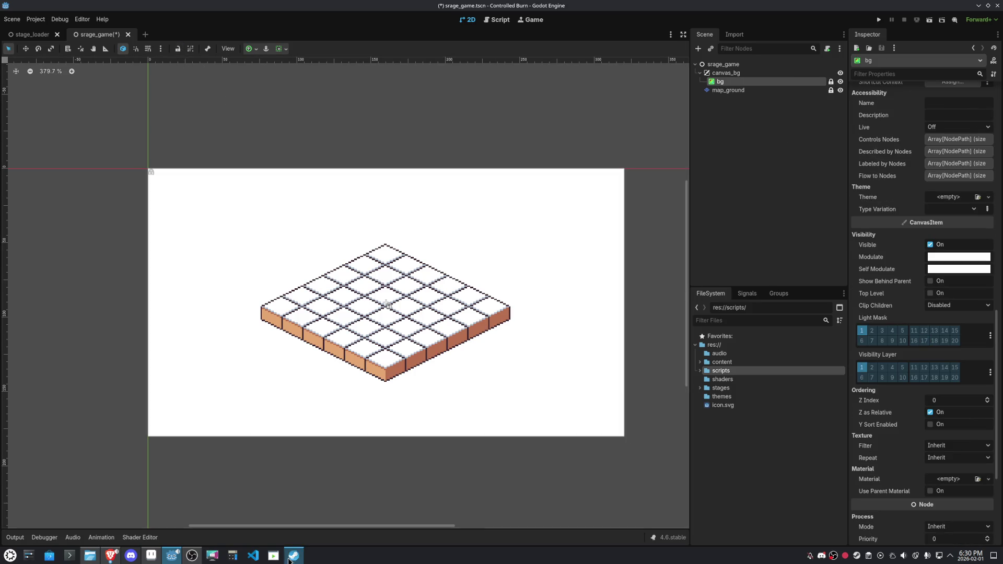
Paste the copied cube into tileset.aseprite and commit it in place
{"action": "left_click", "coordinate": [145, 557]}
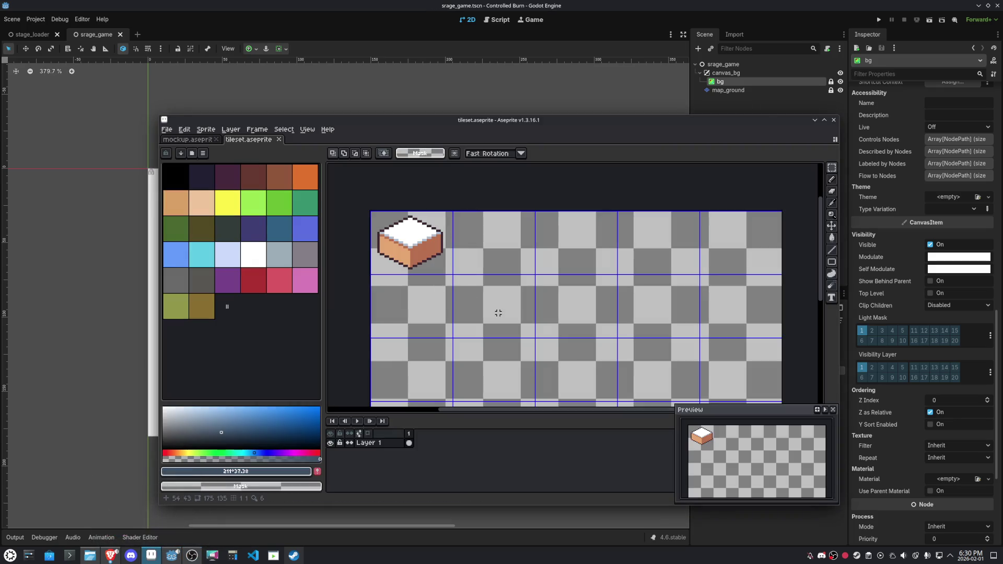
{"action": "key", "text": "ctrl+v"}
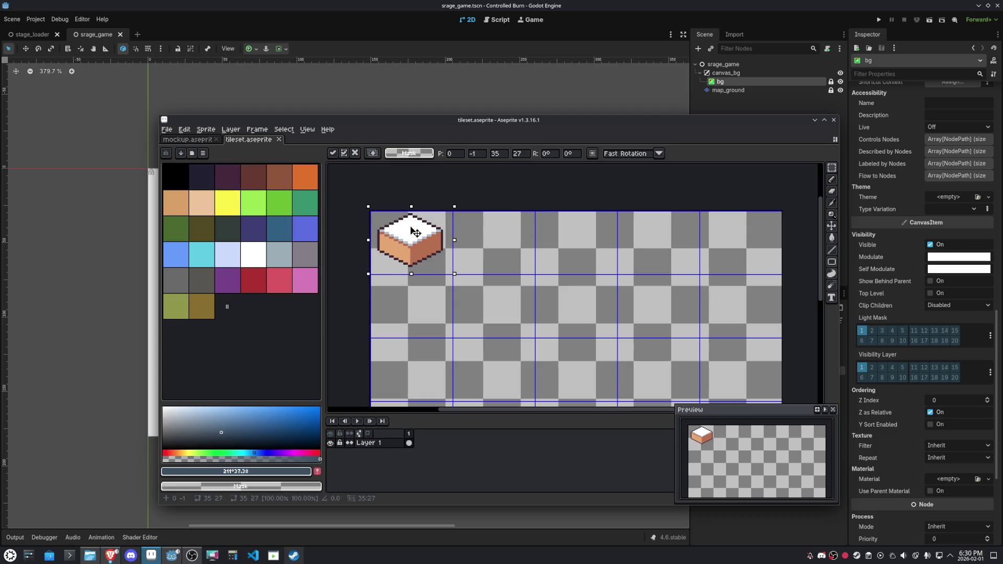
{"action": "scroll", "coordinate": [415, 230], "scroll_direction": "up", "scroll_amount": 1}
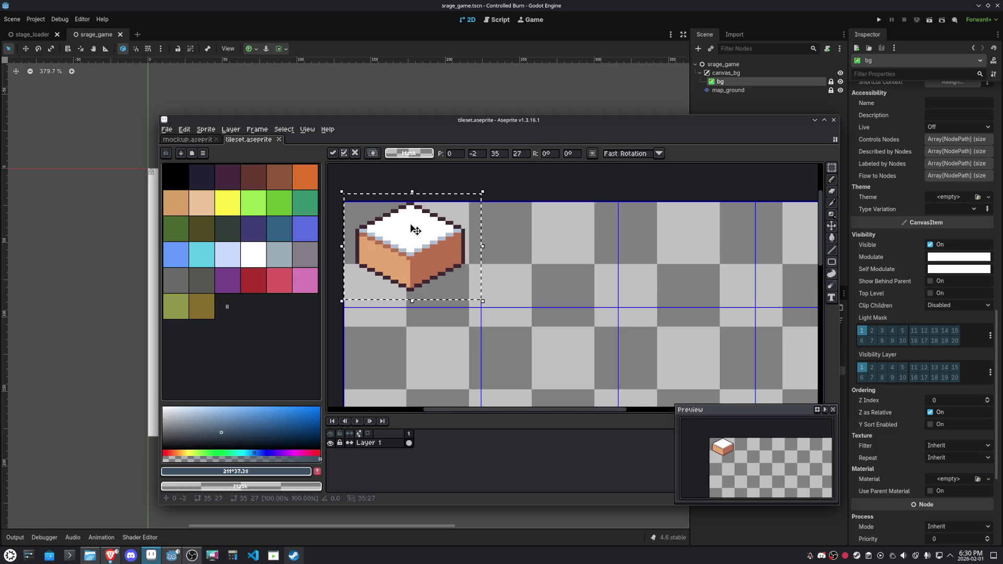
{"action": "left_click", "coordinate": [494, 226]}
{"action": "scroll", "coordinate": [493, 227], "scroll_direction": "down", "scroll_amount": 1}
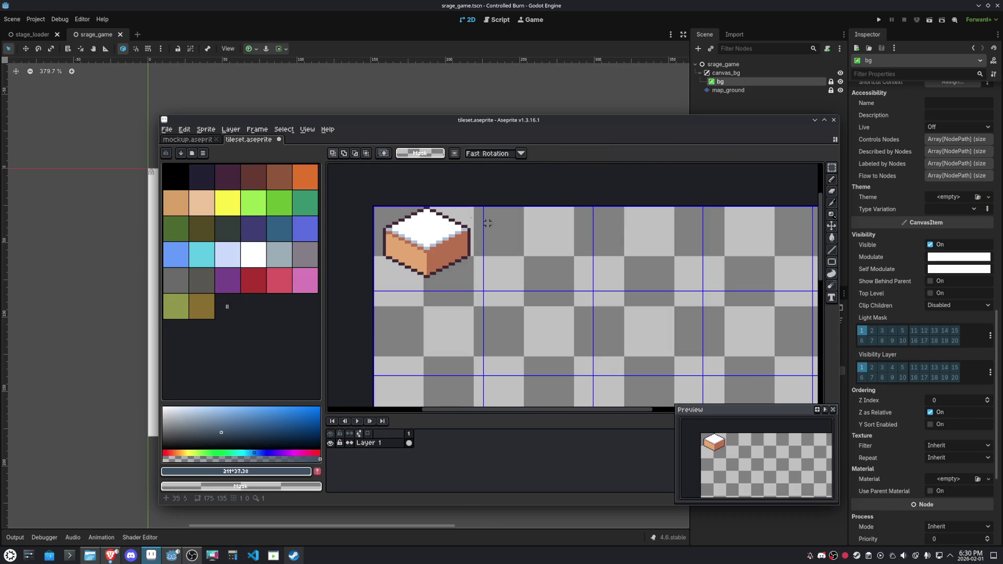
Sample the mockup's blue-gray #3e5063 background colour and return to tileset.aseprite
{"action": "left_click", "coordinate": [205, 142]}
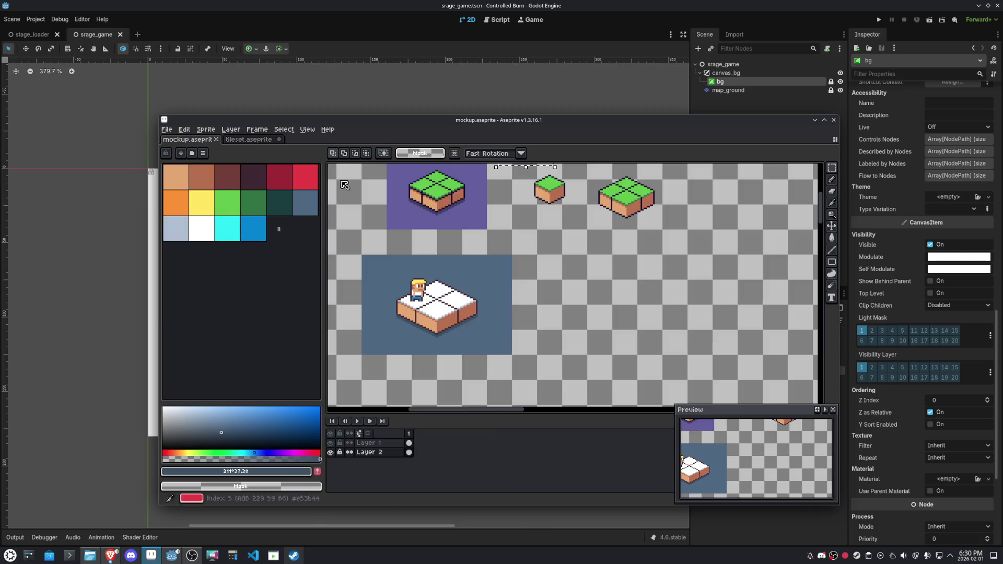
{"action": "scroll", "coordinate": [460, 314], "scroll_direction": "up", "scroll_amount": 3}
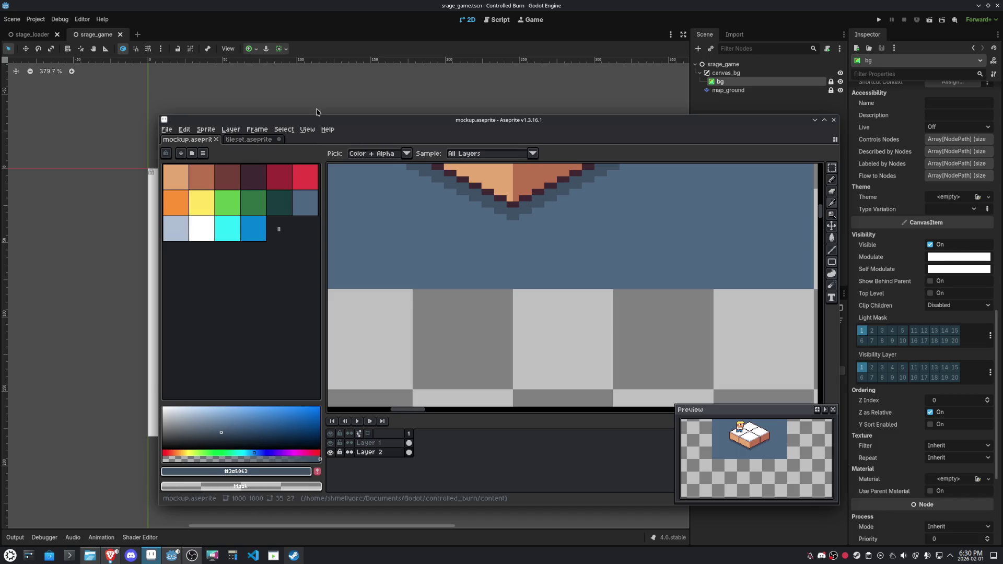
{"action": "key", "text": "ctrl+Tab"}
{"action": "scroll", "coordinate": [436, 248], "scroll_direction": "up", "scroll_amount": 3}
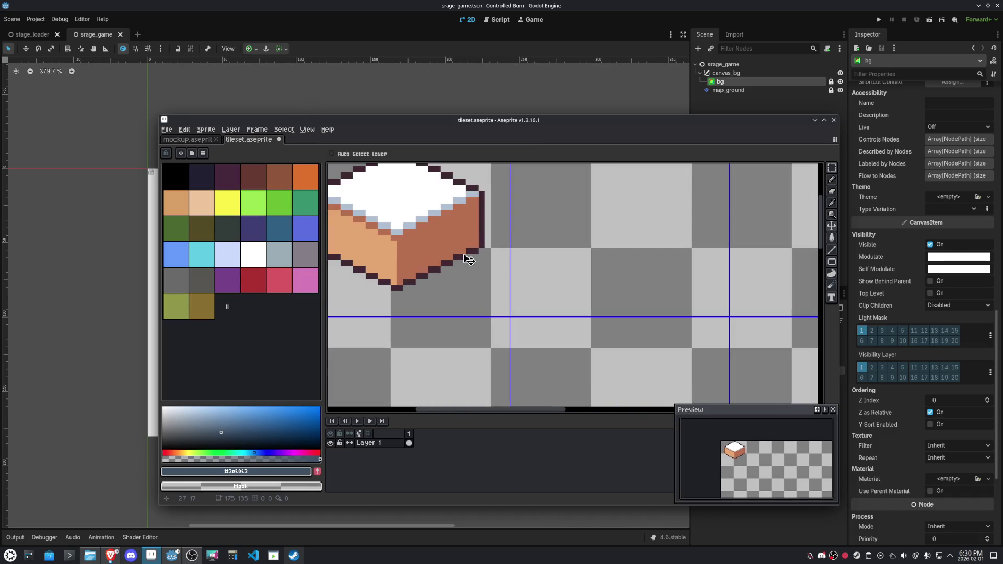
Paint dark slate shadow pixels along the cube's lower-right and lower-left edges
{"action": "key", "text": "ctrl+alt+c"}
{"action": "left_click", "coordinate": [756, 306]}
{"action": "key", "text": "b"}
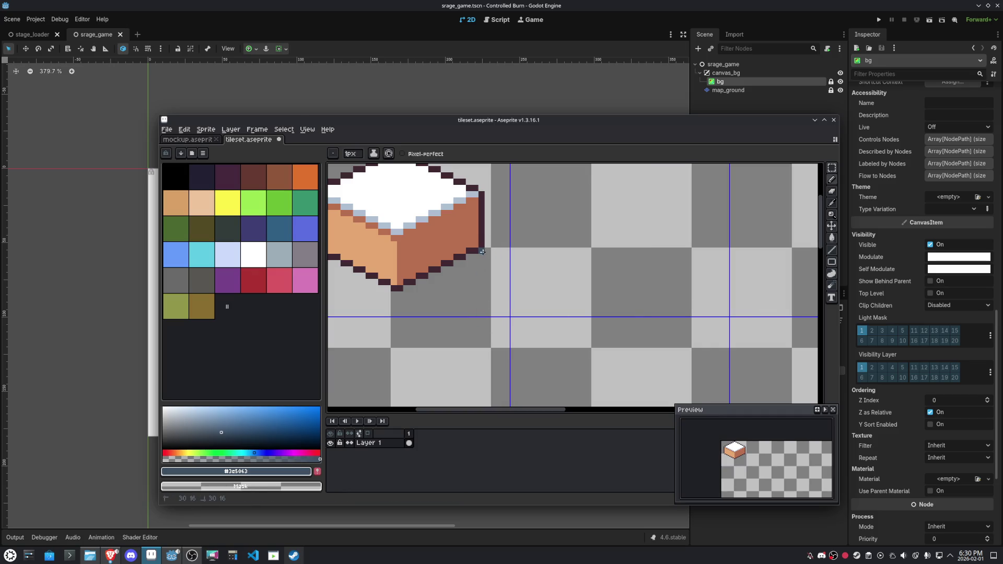
{"action": "mouse_move", "coordinate": [482, 254]}
{"action": "left_mouse_down"}
{"action": "mouse_move", "coordinate": [395, 300]}
{"action": "mouse_move", "coordinate": [455, 309]}
{"action": "mouse_move", "coordinate": [374, 266]}
{"action": "left_mouse_up"}
{"action": "left_click", "coordinate": [457, 301], "text": "shift"}
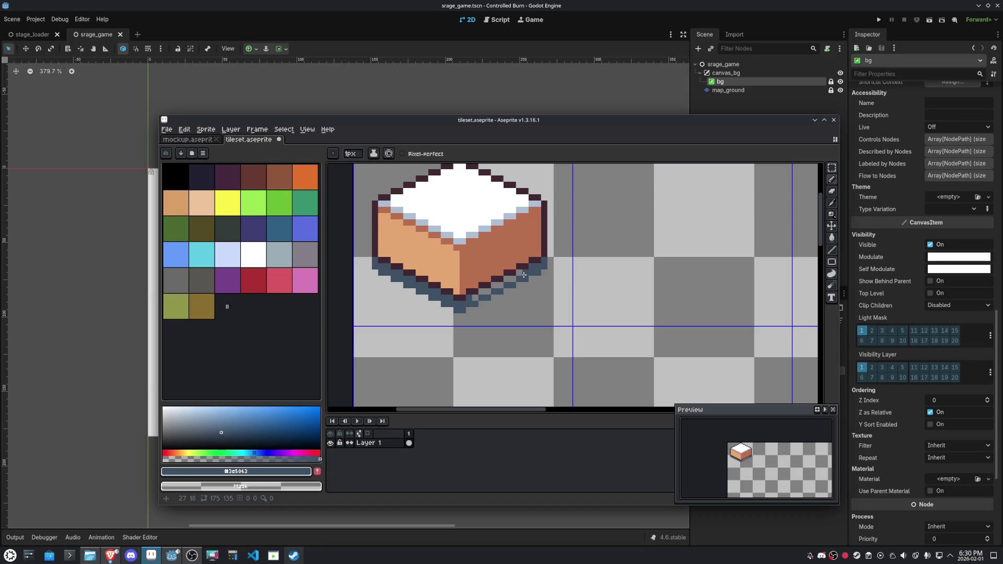
{"action": "scroll", "coordinate": [523, 274], "scroll_direction": "down", "scroll_amount": 2}
{"action": "scroll", "coordinate": [523, 274], "scroll_direction": "up", "scroll_amount": 1}
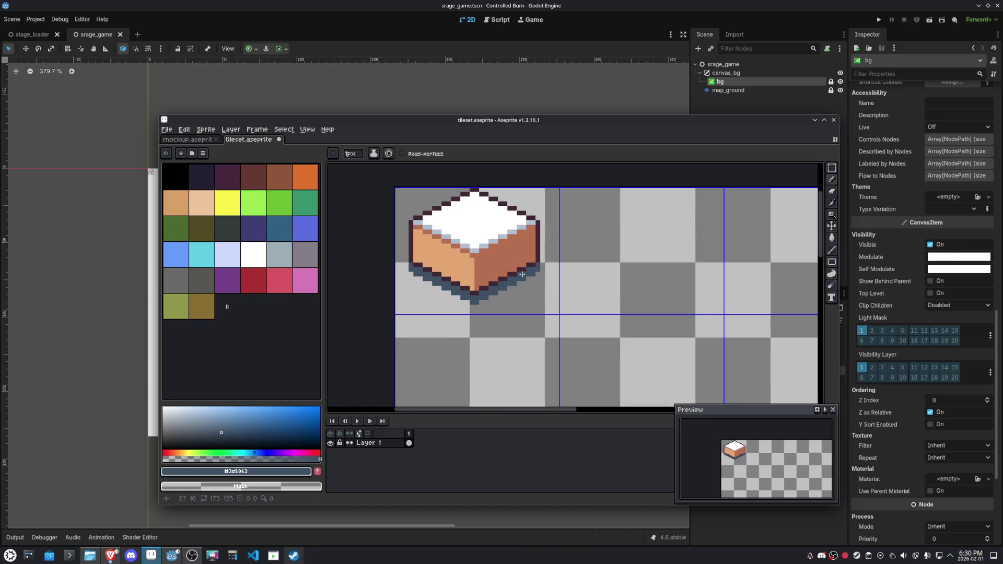
Select the cube in the first tile and shift it down 1 px
{"action": "key", "text": "m"}
{"action": "left_click_drag", "start_coordinate": [397, 191], "coordinate": [558, 314]}
{"action": "left_click_drag", "start_coordinate": [508, 246], "coordinate": [507, 252]}
{"action": "key", "text": "Left"}
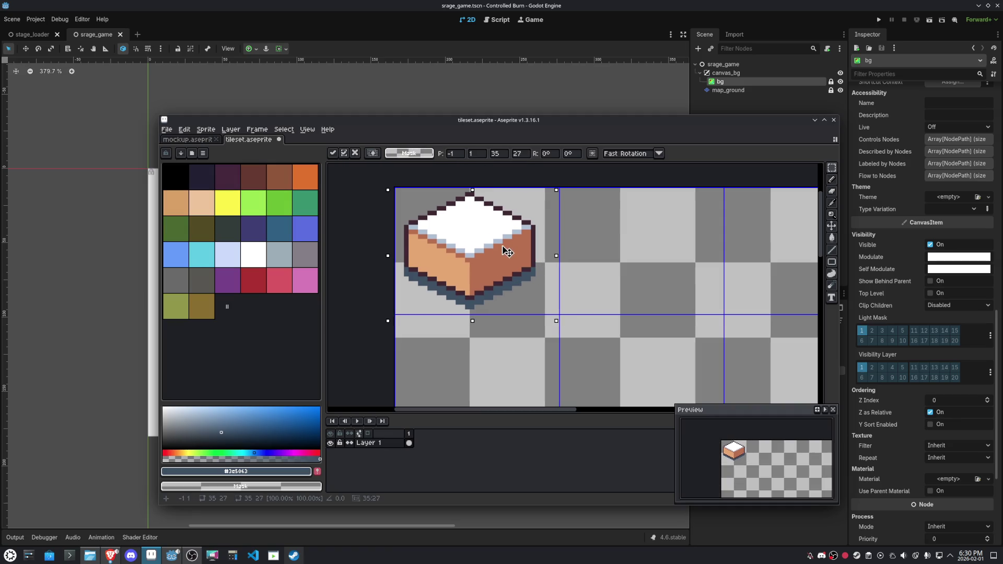
{"action": "key", "text": "Right"}
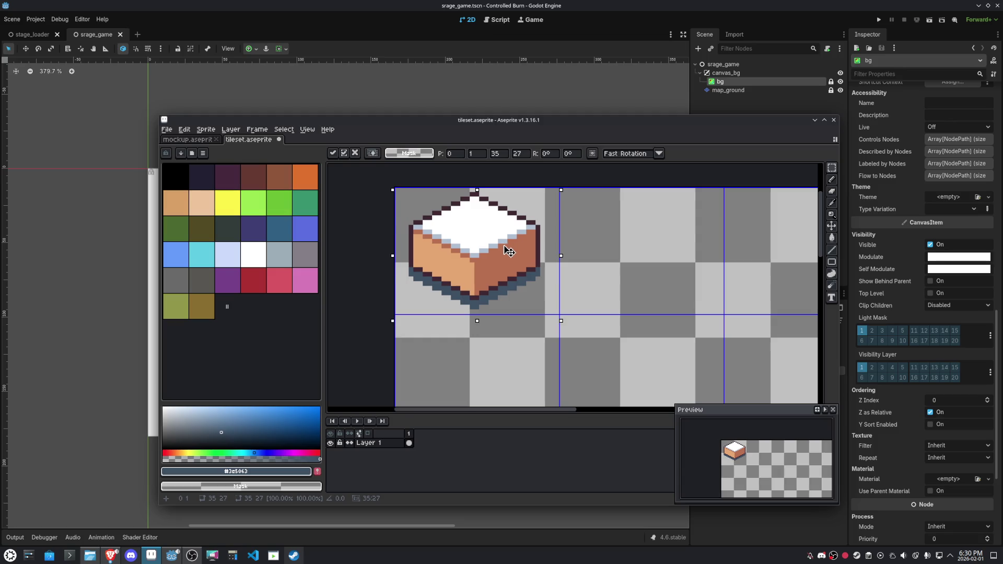
{"action": "key", "text": "Return"}
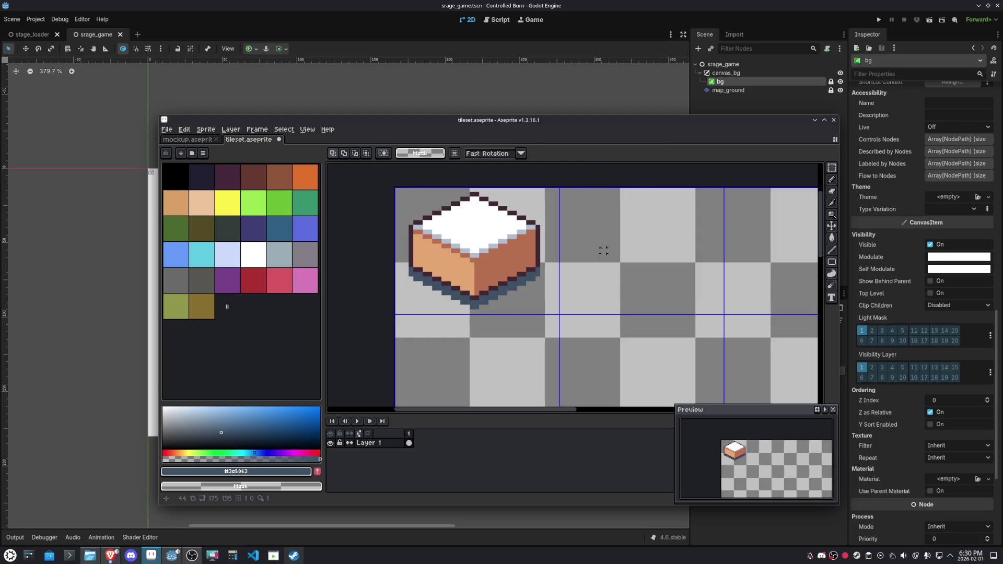
Export the tileset image and switch back to Godot
{"action": "left_click", "coordinate": [167, 129]}
{"action": "mouse_move", "coordinate": [196, 211]}
{"action": "left_click", "coordinate": [267, 215]}
{"action": "left_click", "coordinate": [538, 368]}
{"action": "left_click", "coordinate": [102, 258]}
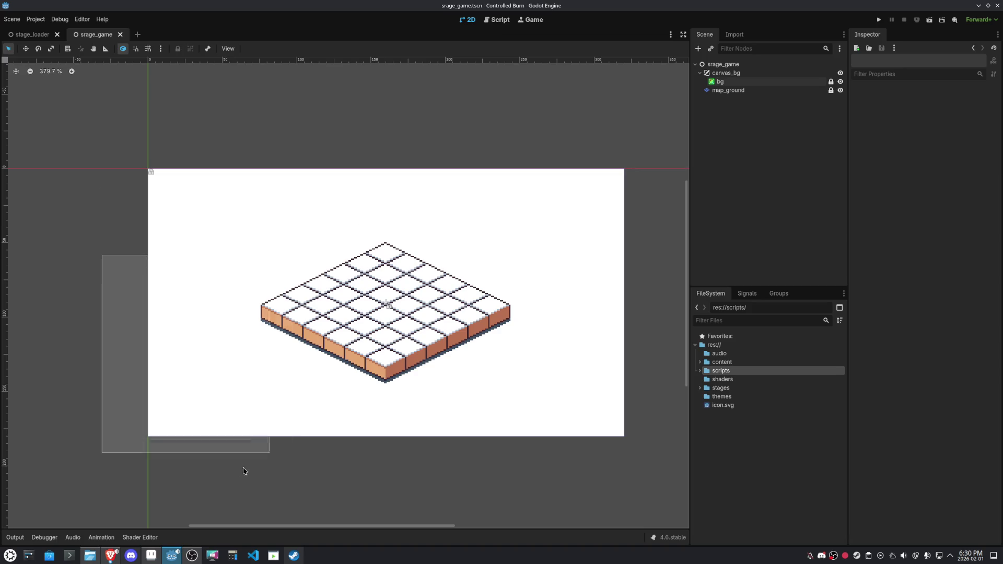
Sample the mockup's blue-grey background in Aseprite and copy its hex code 4f6781
{"action": "left_click", "coordinate": [151, 556]}
{"action": "left_click", "coordinate": [188, 139]}
{"action": "key", "text": "i"}
{"action": "left_click", "coordinate": [448, 242]}
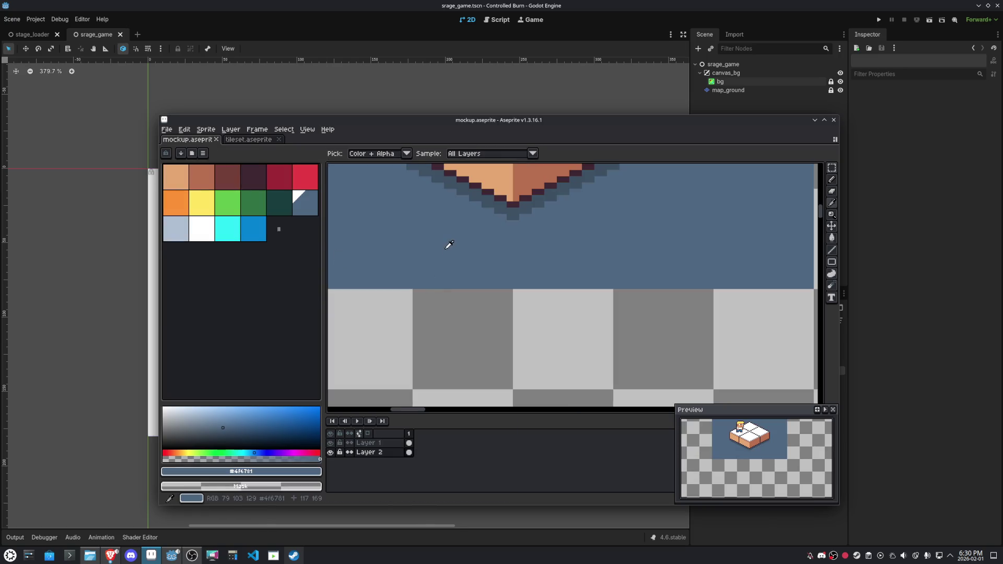
{"action": "left_click", "coordinate": [271, 471]}
{"action": "left_click", "coordinate": [281, 409]}
{"action": "key", "text": "Escape"}
Paste 4f6781 as the bg ColorRect's Color in the Inspector
{"action": "key", "text": "alt+Tab"}
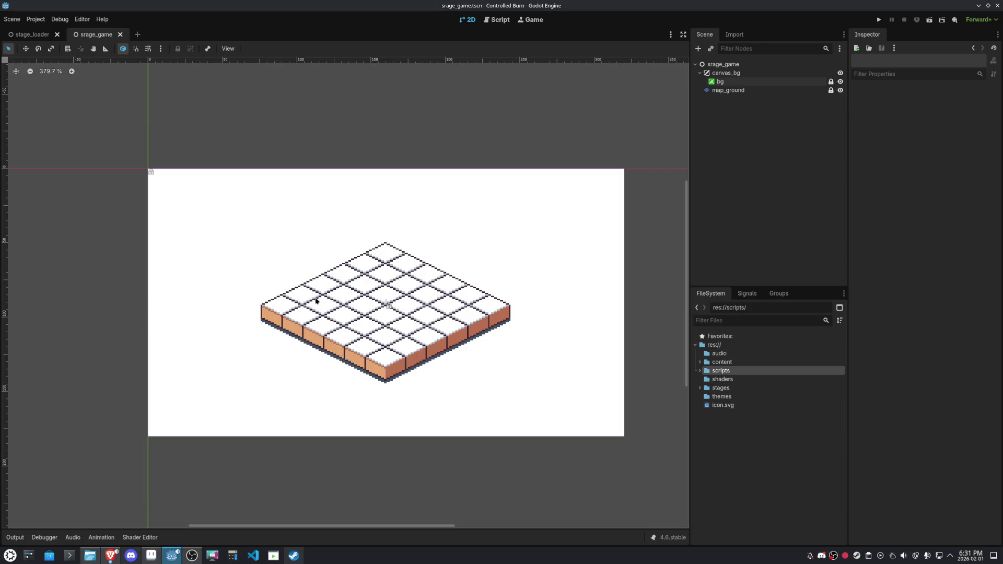
{"action": "left_click", "coordinate": [728, 89]}
{"action": "left_click", "coordinate": [720, 82]}
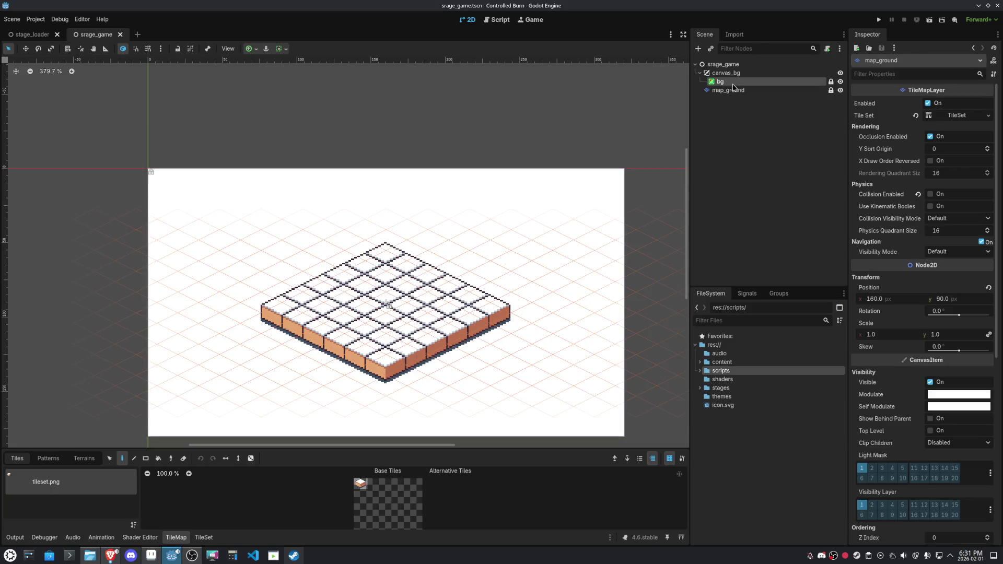
{"action": "scroll", "coordinate": [955, 145], "scroll_direction": "down", "scroll_amount": 5}
{"action": "scroll", "coordinate": [956, 145], "scroll_direction": "up", "scroll_amount": 5}
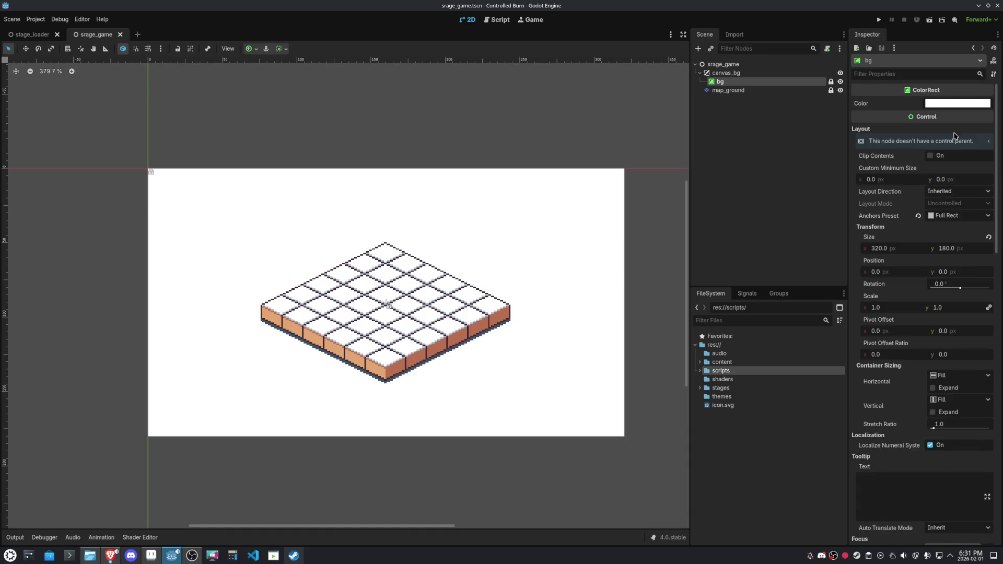
{"action": "left_click", "coordinate": [956, 103]}
{"action": "type", "text": "4f6781"}
{"action": "key", "text": "Return"}
{"action": "key", "text": "Escape"}
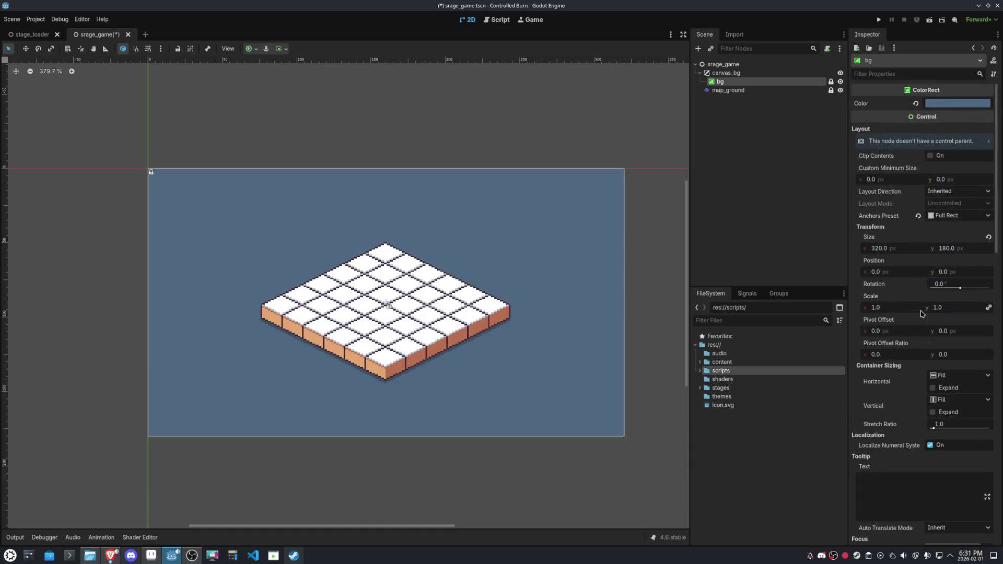
{"action": "left_click", "coordinate": [644, 359]}
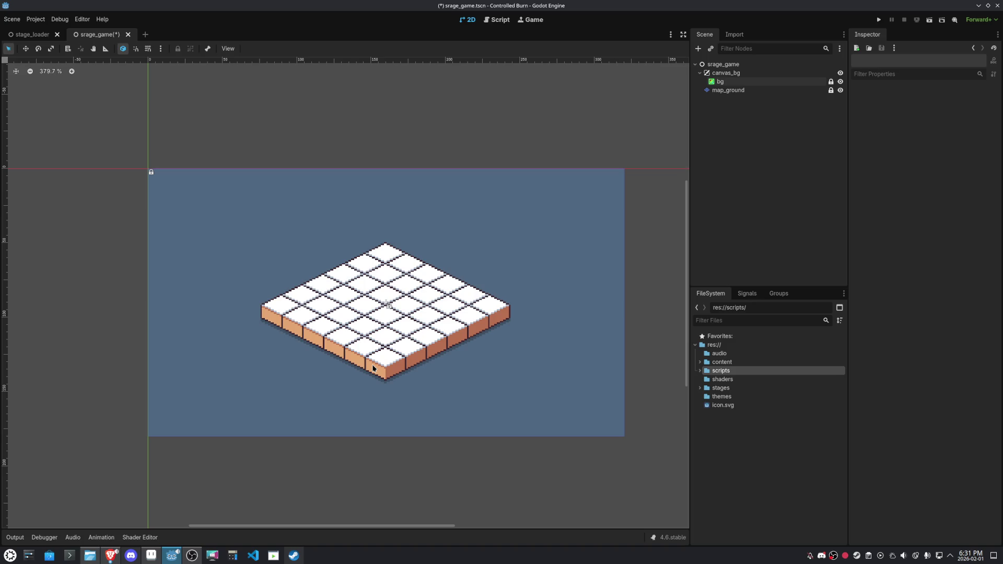
On map_ground, erase the front-right and front-left rows of blocks
{"action": "left_click", "coordinate": [728, 90]}
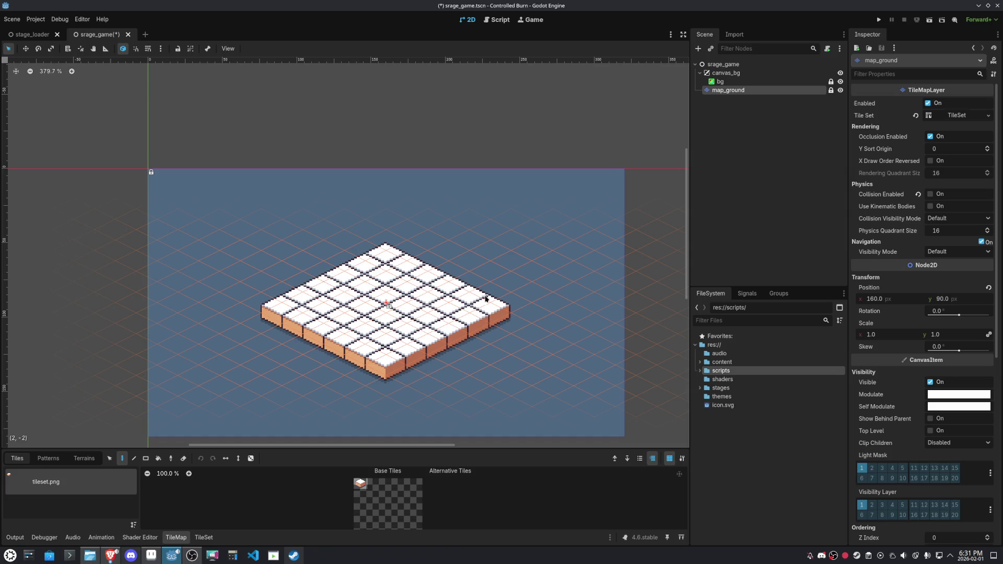
{"action": "left_click", "coordinate": [359, 483]}
{"action": "right_click", "coordinate": [494, 306]}
{"action": "right_click", "coordinate": [459, 323]}
{"action": "mouse_move", "coordinate": [460, 327]}
{"action": "left_mouse_down"}
{"action": "mouse_move", "coordinate": [399, 366]}
{"action": "mouse_move", "coordinate": [261, 316]}
{"action": "left_mouse_up"}
Repaint the front corner and both front rows with the block tile, then save
{"action": "left_click_drag", "start_coordinate": [385, 361], "coordinate": [498, 316]}
{"action": "left_click_drag", "start_coordinate": [360, 349], "coordinate": [269, 312]}
{"action": "key", "text": "ctrl+s"}
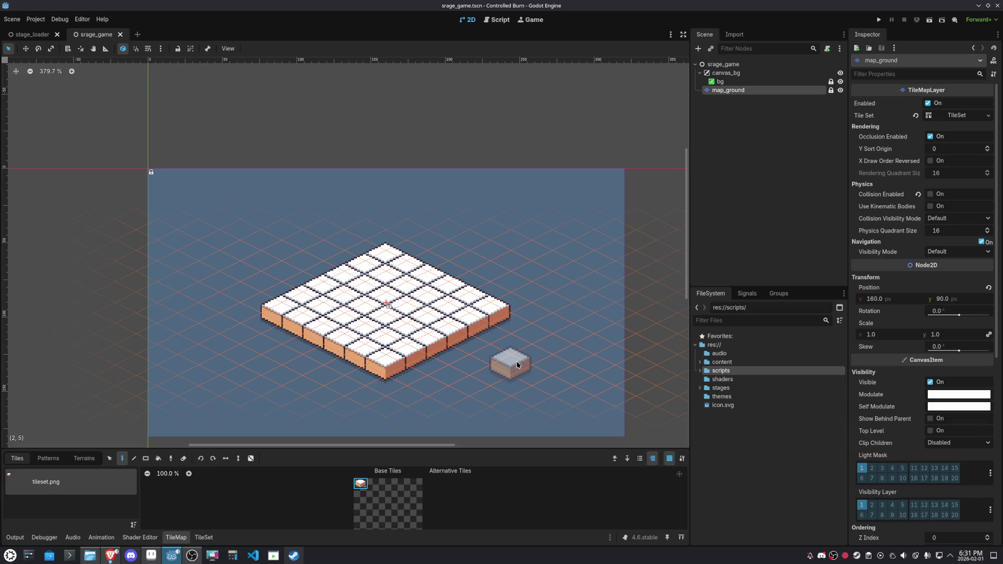
Save the map's TileSet from the Inspector, creating a new res://scenes folder
{"action": "left_click", "coordinate": [957, 116]}
{"action": "left_click", "coordinate": [988, 115]}
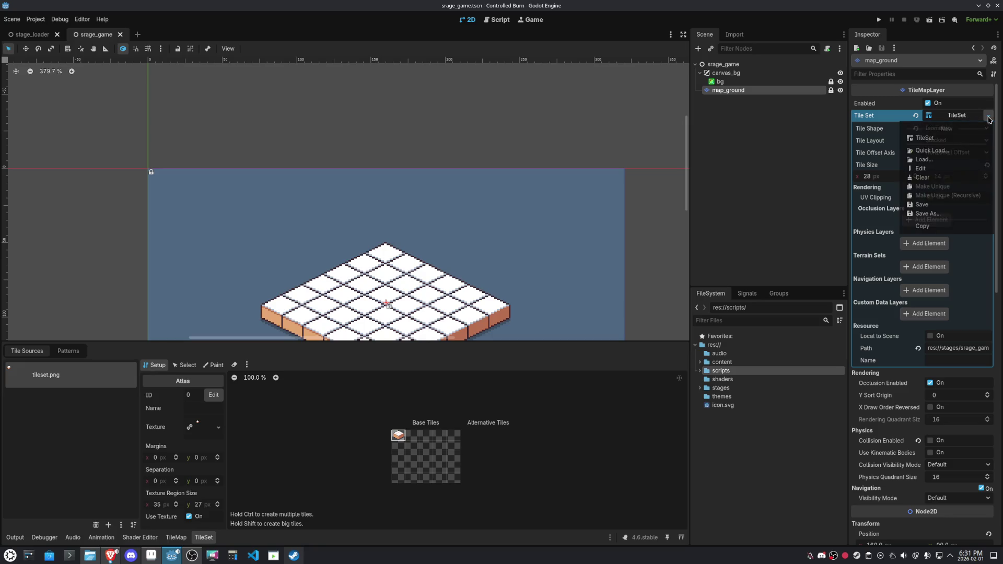
{"action": "left_click", "coordinate": [948, 213]}
{"action": "left_click", "coordinate": [324, 151]}
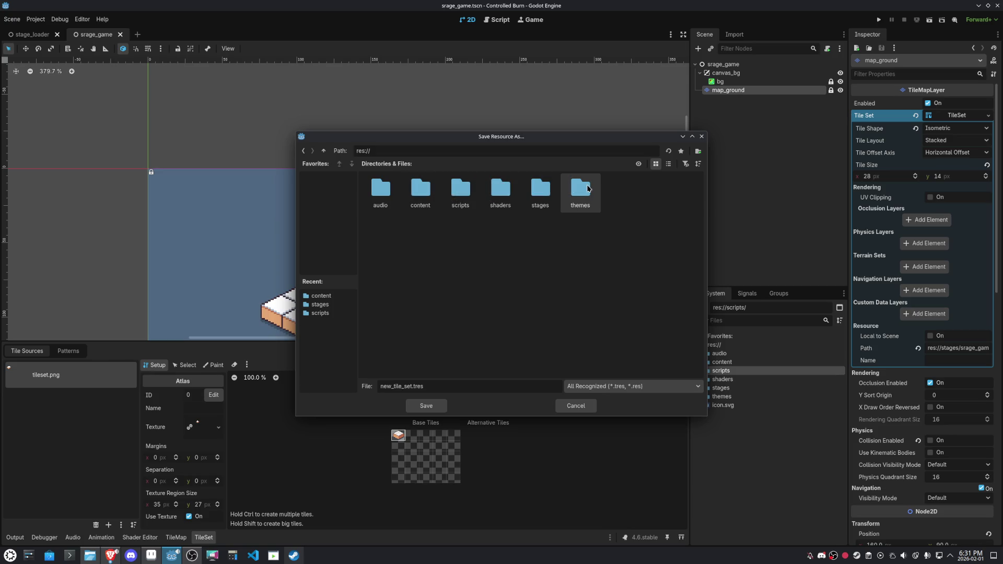
{"action": "left_click", "coordinate": [699, 152]}
{"action": "type", "text": "scene"}
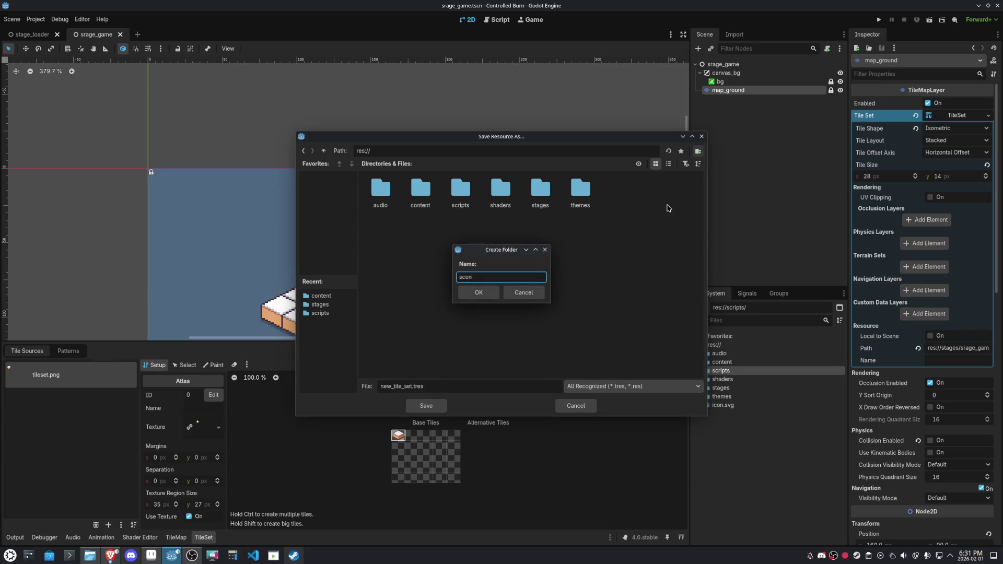
{"action": "type", "text": "s"}
{"action": "key", "text": "Return"}
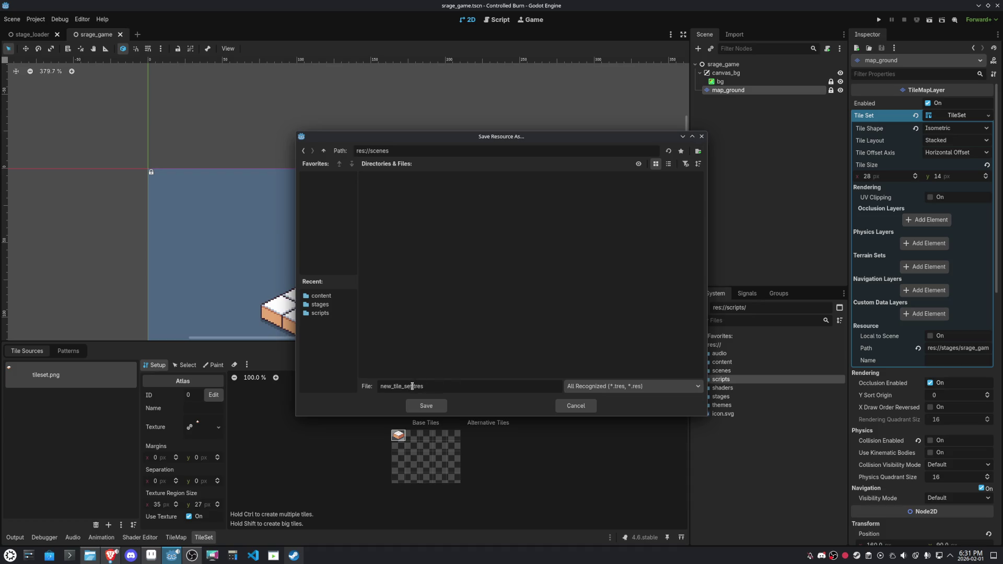
Name the file tileset.tres and save it in the scenes folder
{"action": "left_click_drag", "start_coordinate": [401, 386], "coordinate": [368, 387]}
{"action": "type", "text": "se"}
{"action": "key", "text": "BackSpace"}
{"action": "key", "text": "BackSpace"}
{"action": "key", "text": "Delete"}
{"action": "type", "text": "ileset"}
{"action": "key", "text": "Return"}
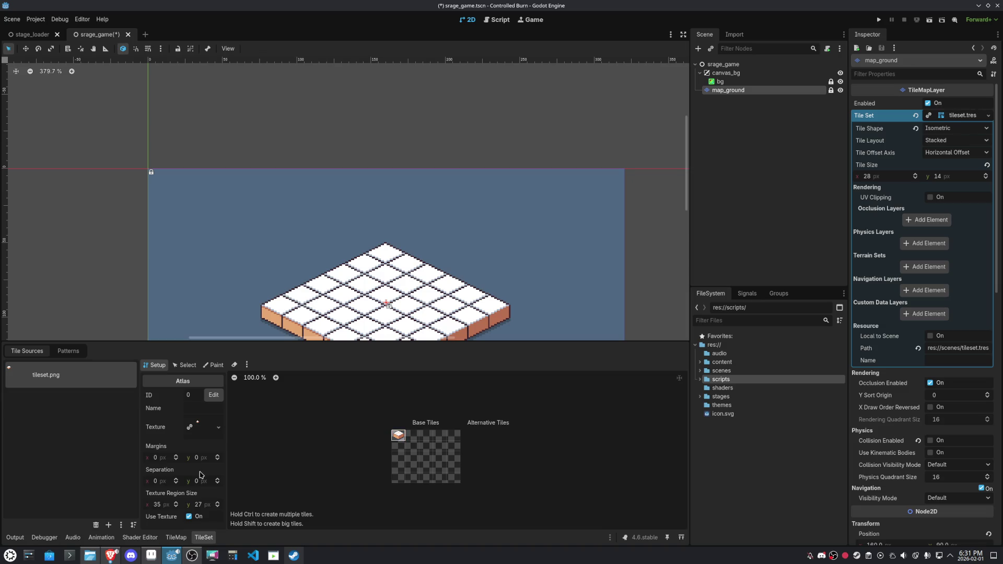
Set the block tile's Rendering Texture Origin y to 3 px
{"action": "scroll", "coordinate": [389, 460], "scroll_direction": "up", "scroll_amount": 10}
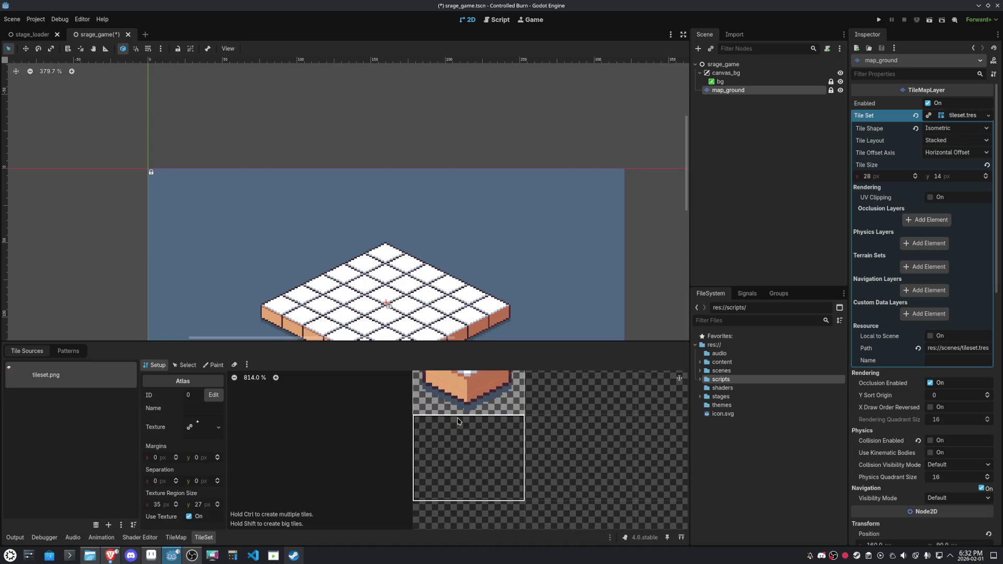
{"action": "left_click_drag", "start_coordinate": [468, 268], "coordinate": [476, 168]}
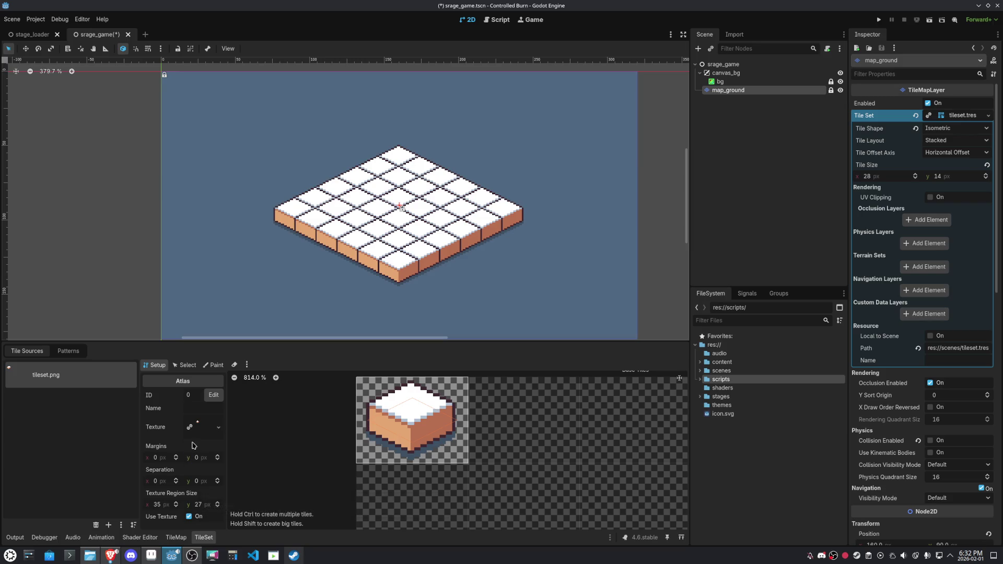
{"action": "left_click", "coordinate": [186, 365]}
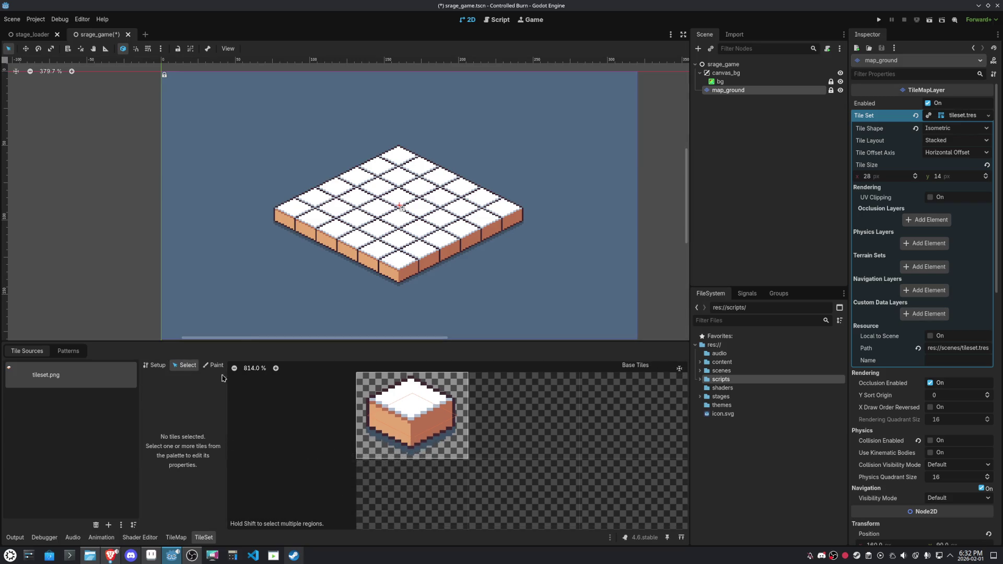
{"action": "left_click", "coordinate": [402, 407]}
{"action": "left_click", "coordinate": [146, 451]}
{"action": "left_click", "coordinate": [212, 470]}
{"action": "left_click", "coordinate": [213, 470]}
{"action": "left_click", "coordinate": [213, 470]}
Save the scene, reselect map_ground and the block tile, and enlarge the bottom panel
{"action": "key", "text": "ctrl+s"}
{"action": "left_click", "coordinate": [478, 269]}
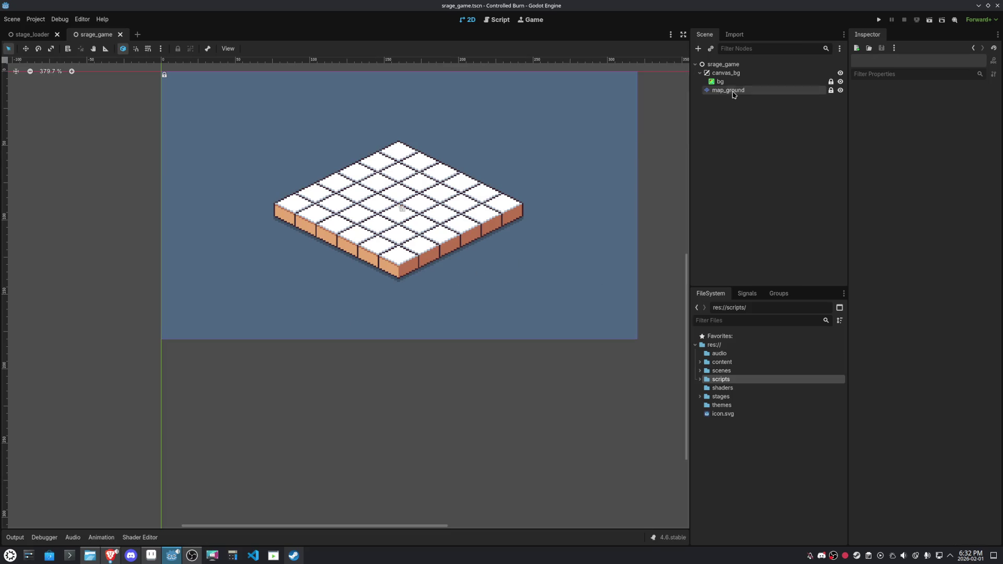
{"action": "left_click", "coordinate": [729, 90]}
{"action": "left_click", "coordinate": [412, 490]}
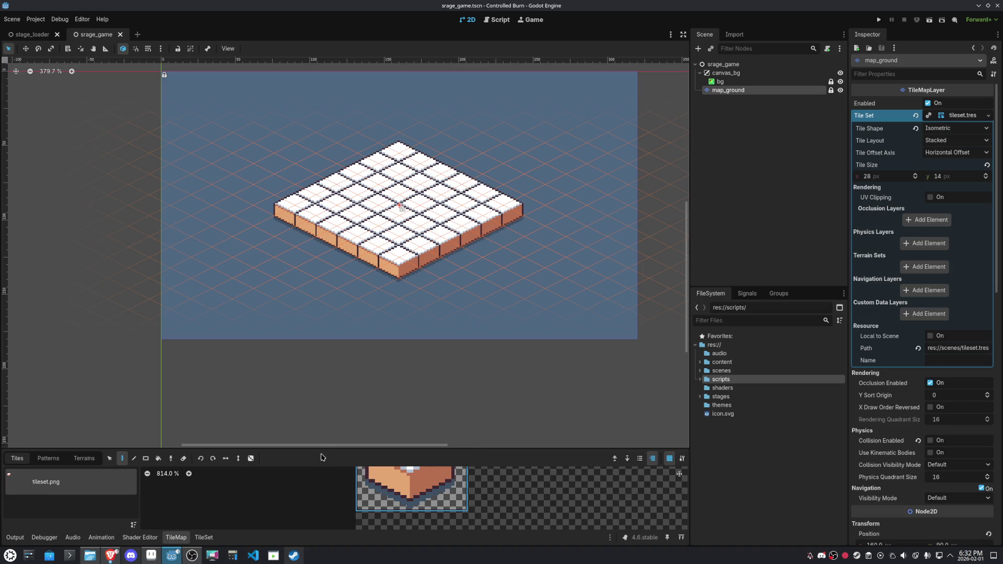
{"action": "left_click_drag", "start_coordinate": [322, 448], "coordinate": [339, 345]}
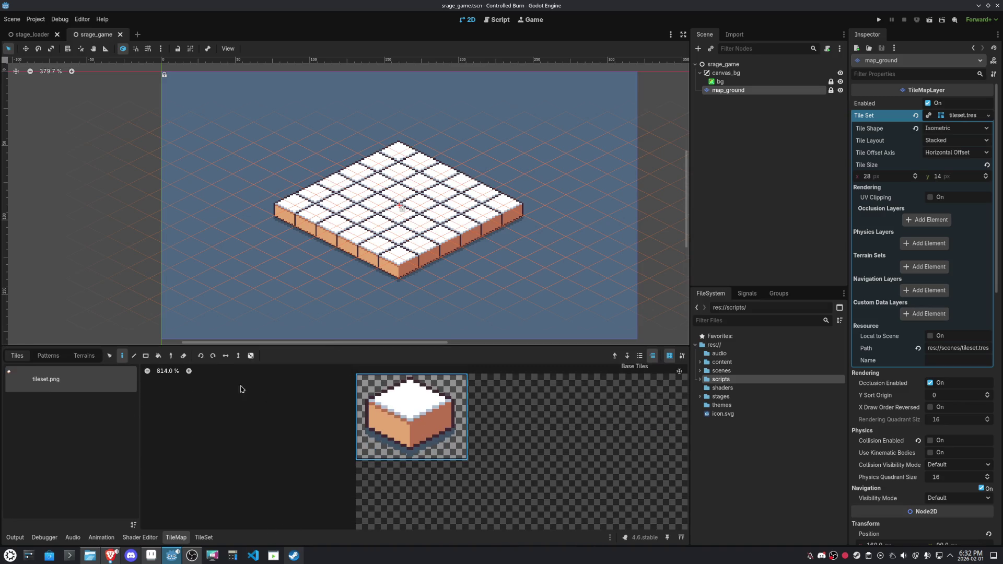
Try Texture Origin y at 4 px, then return it to 3 px and save the scene
{"action": "left_click", "coordinate": [204, 538]}
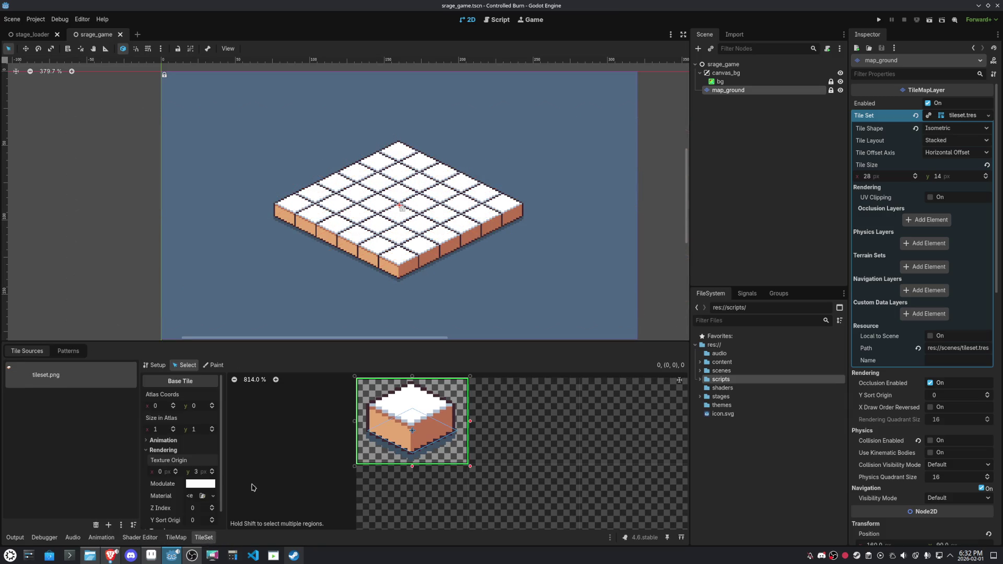
{"action": "left_click", "coordinate": [213, 470]}
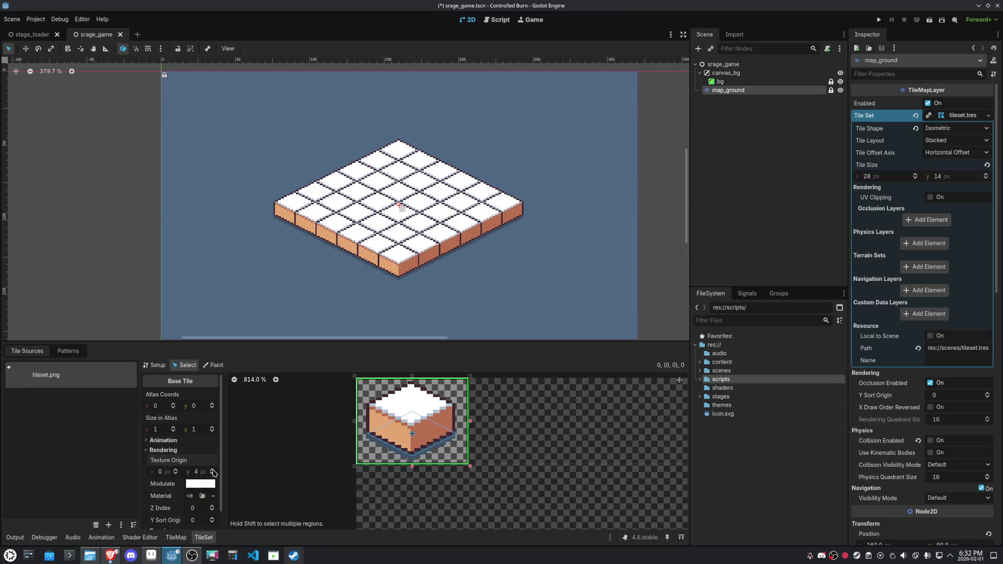
{"action": "key", "text": "ctrl+s"}
{"action": "left_click", "coordinate": [212, 474]}
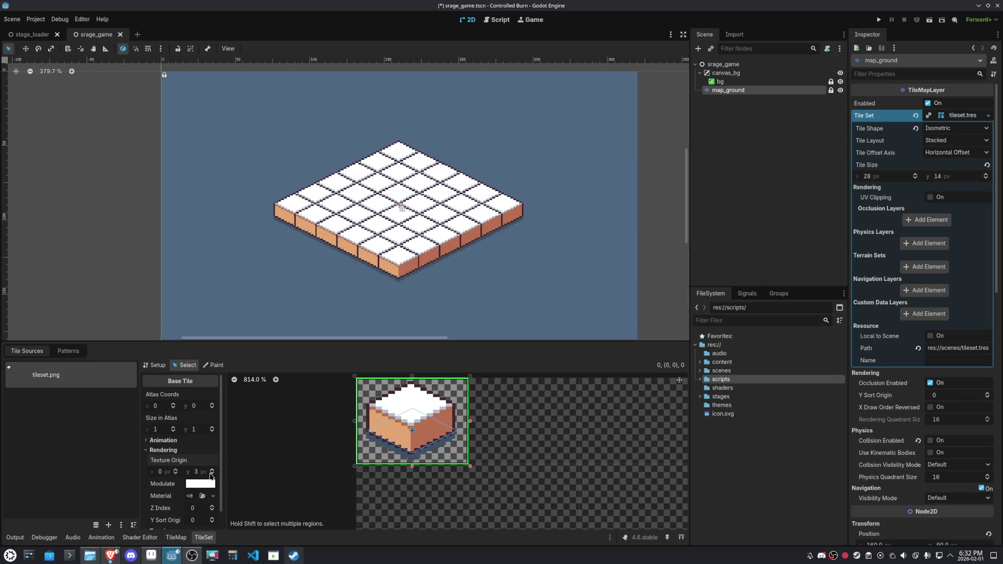
{"action": "left_click", "coordinate": [212, 469]}
{"action": "left_click", "coordinate": [212, 474]}
{"action": "key", "text": "ctrl+s"}
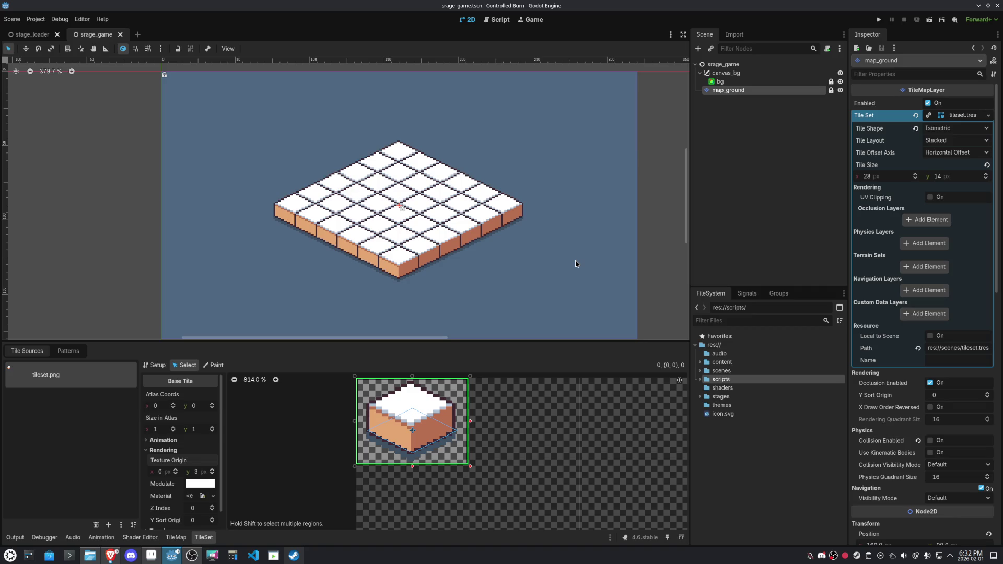
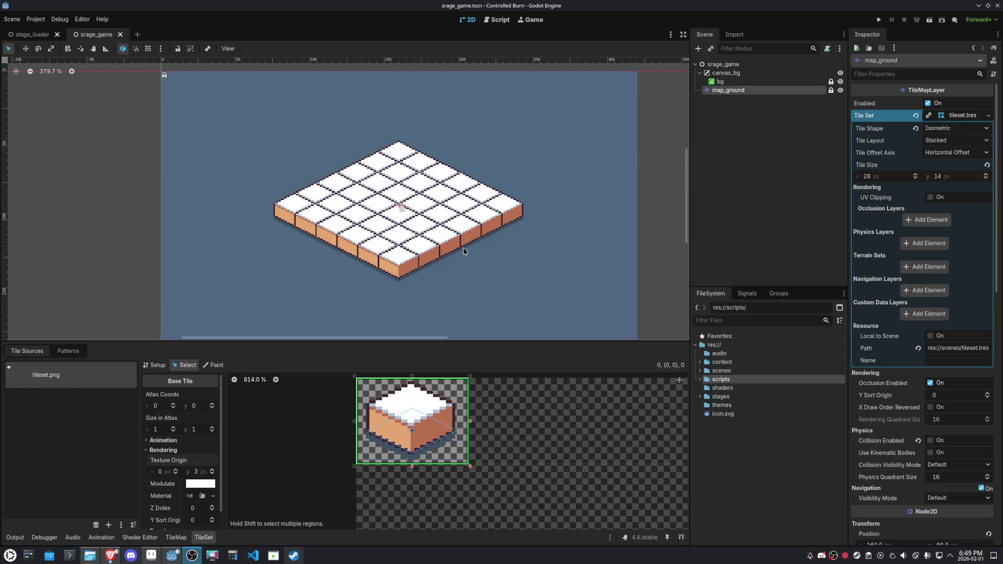
Deselect map_ground to close the TileSet panel, then bring Aseprite forward
{"action": "left_click", "coordinate": [460, 252]}
{"action": "scroll", "coordinate": [466, 249], "scroll_direction": "down", "scroll_amount": 3}
{"action": "scroll", "coordinate": [430, 208], "scroll_direction": "up", "scroll_amount": 2}
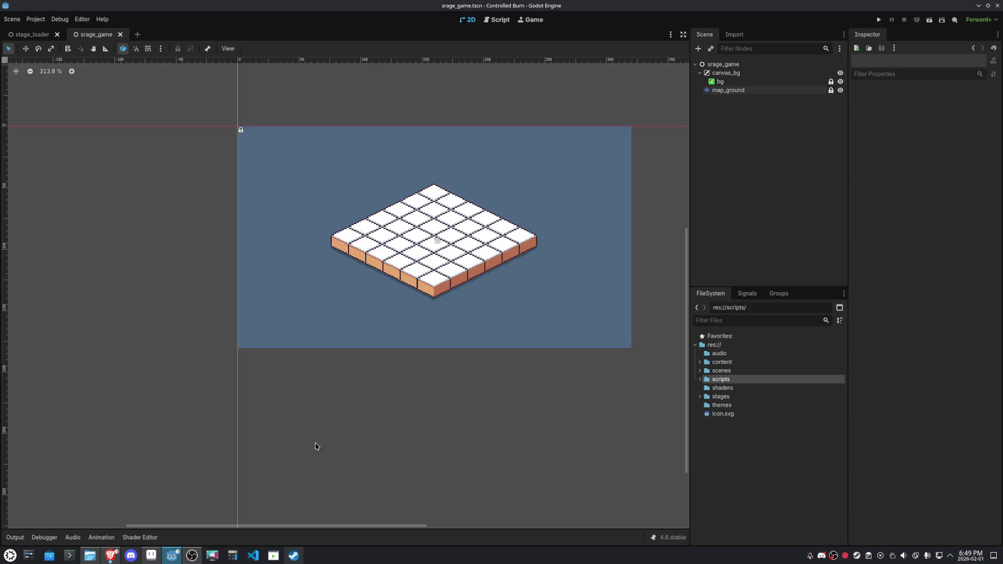
{"action": "left_click", "coordinate": [157, 552]}
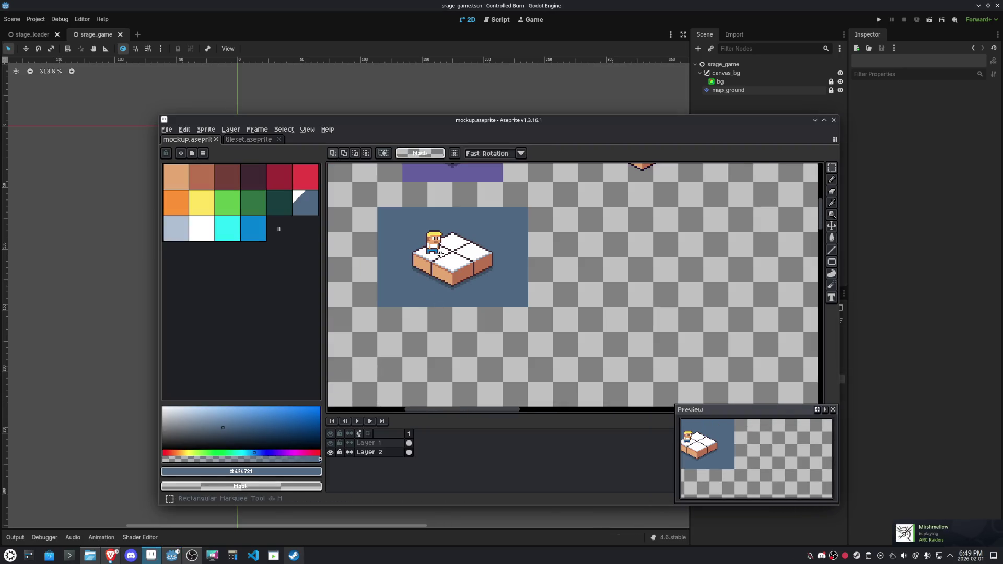
Copy the character standing on the tile into a new 28×32 sprite
{"action": "scroll", "coordinate": [426, 235], "scroll_direction": "up", "scroll_amount": 2}
{"action": "left_click", "coordinate": [368, 444]}
{"action": "mouse_move", "coordinate": [395, 200]}
{"action": "left_mouse_down"}
{"action": "mouse_move", "coordinate": [447, 280]}
{"action": "mouse_move", "coordinate": [487, 291]}
{"action": "mouse_move", "coordinate": [485, 303]}
{"action": "left_mouse_up"}
{"action": "key", "text": "ctrl+n"}
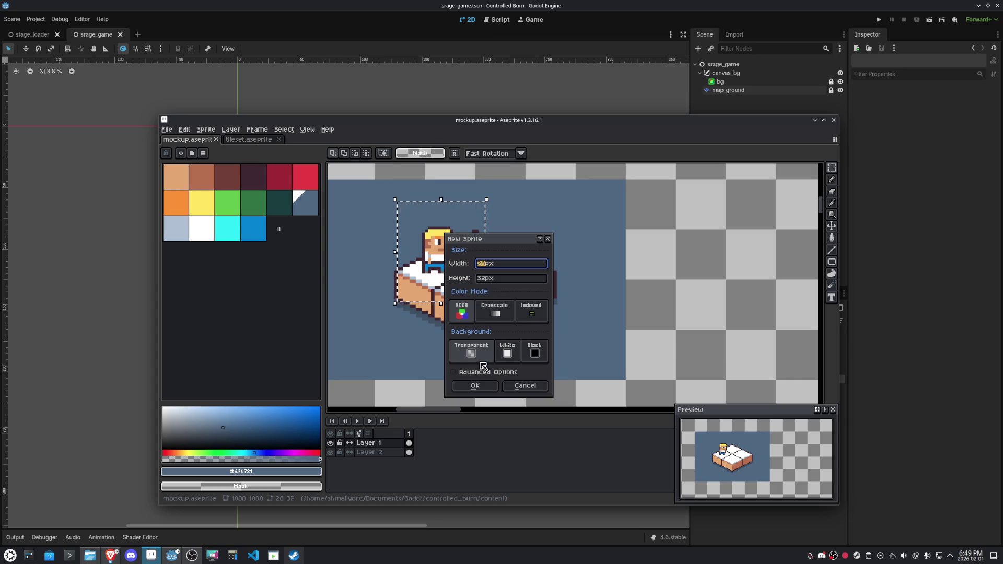
{"action": "left_click", "coordinate": [477, 387]}
{"action": "key", "text": "ctrl+v"}
{"action": "scroll", "coordinate": [593, 289], "scroll_direction": "up", "scroll_amount": 4}
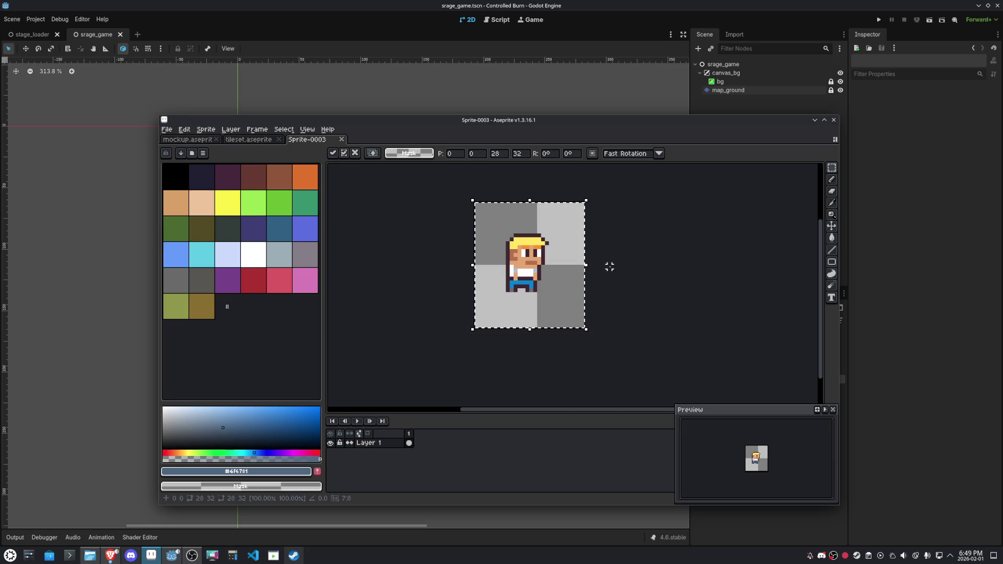
{"action": "key", "text": "Return"}
Copy the cube tile from tileset into a new 35×27 sprite and add Layer 2
{"action": "left_click", "coordinate": [264, 140]}
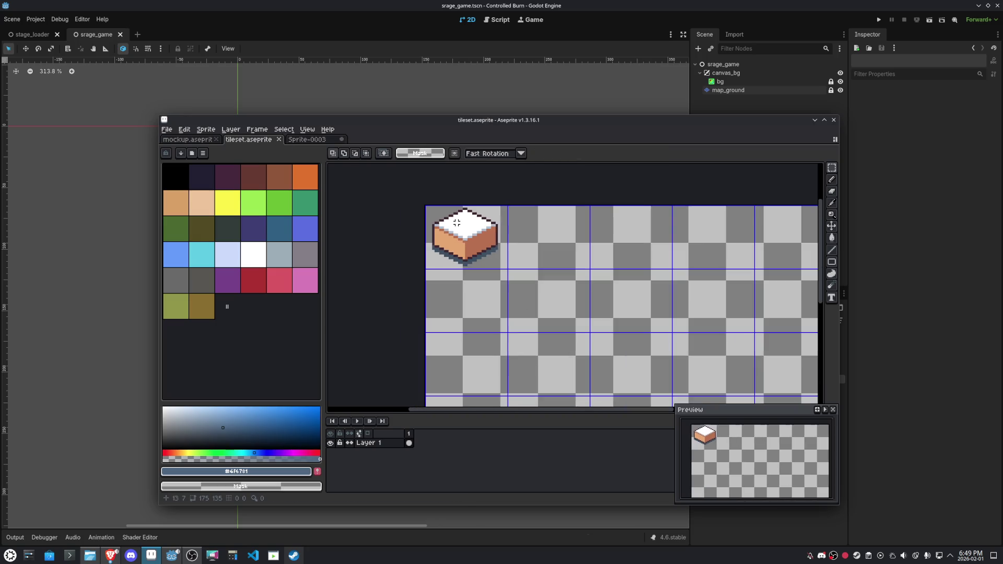
{"action": "left_click_drag", "start_coordinate": [509, 271], "coordinate": [423, 204]}
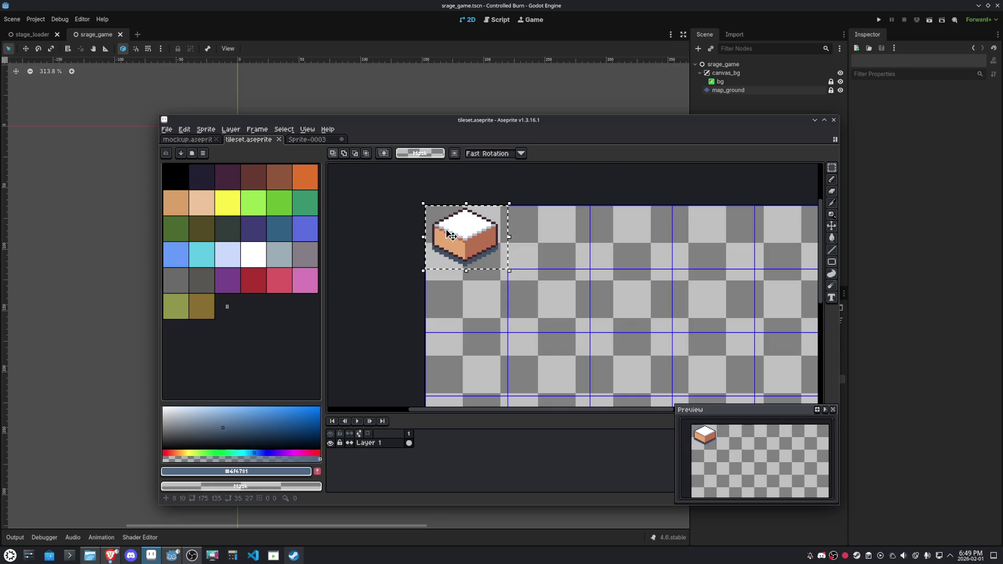
{"action": "key", "text": "ctrl+c"}
{"action": "left_click", "coordinate": [318, 140]}
{"action": "key", "text": "ctrl+n"}
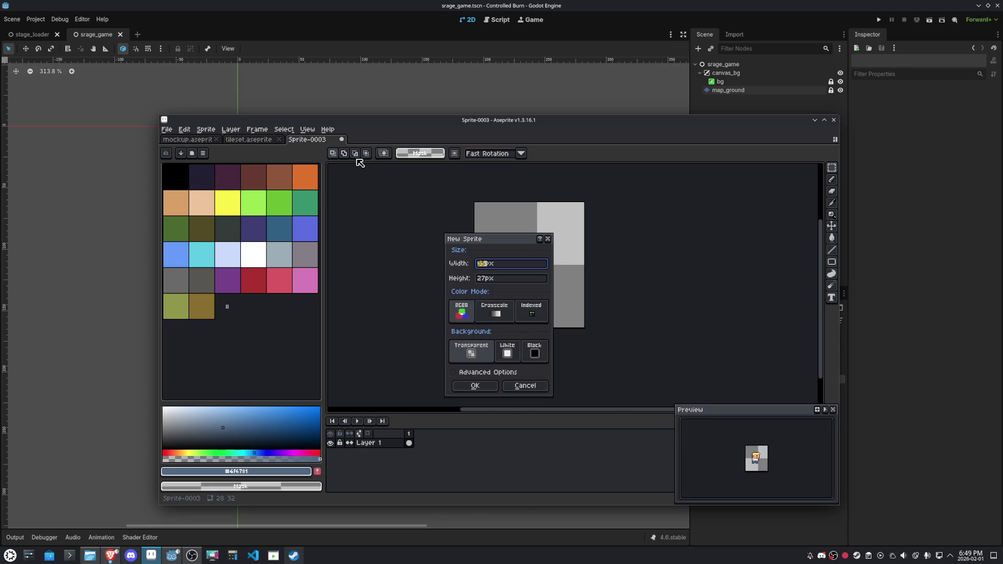
{"action": "key", "text": "Return"}
{"action": "key", "text": "ctrl+v"}
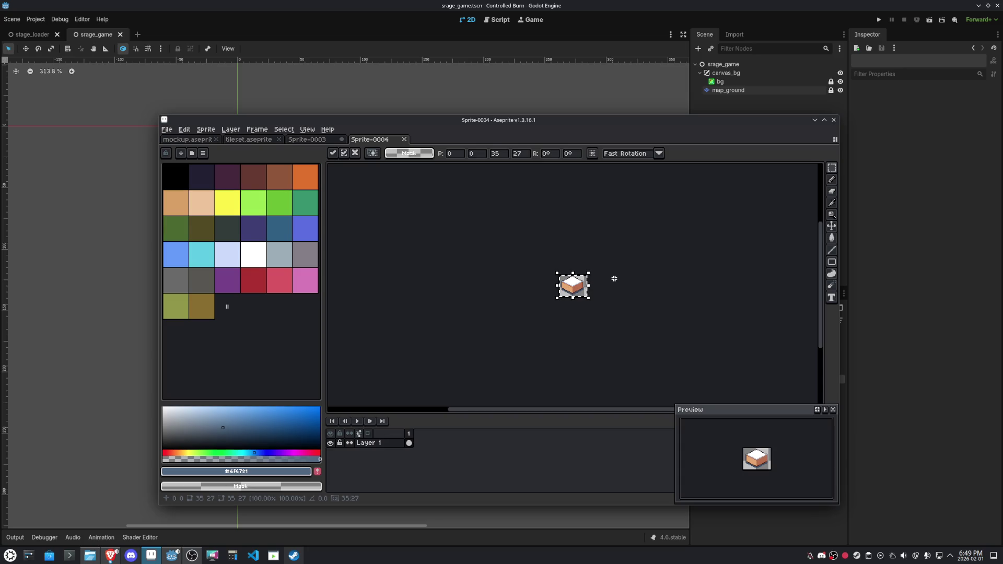
{"action": "key", "text": "Return"}
{"action": "scroll", "coordinate": [656, 260], "scroll_direction": "up", "scroll_amount": 4}
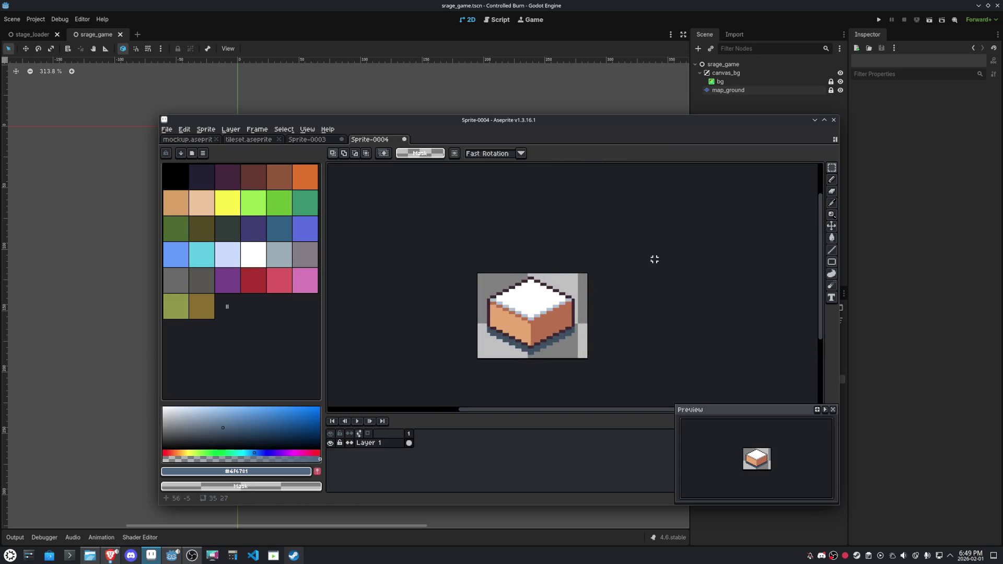
{"action": "right_click", "coordinate": [390, 450]}
{"action": "mouse_move", "coordinate": [418, 442]}
{"action": "left_click", "coordinate": [483, 442]}
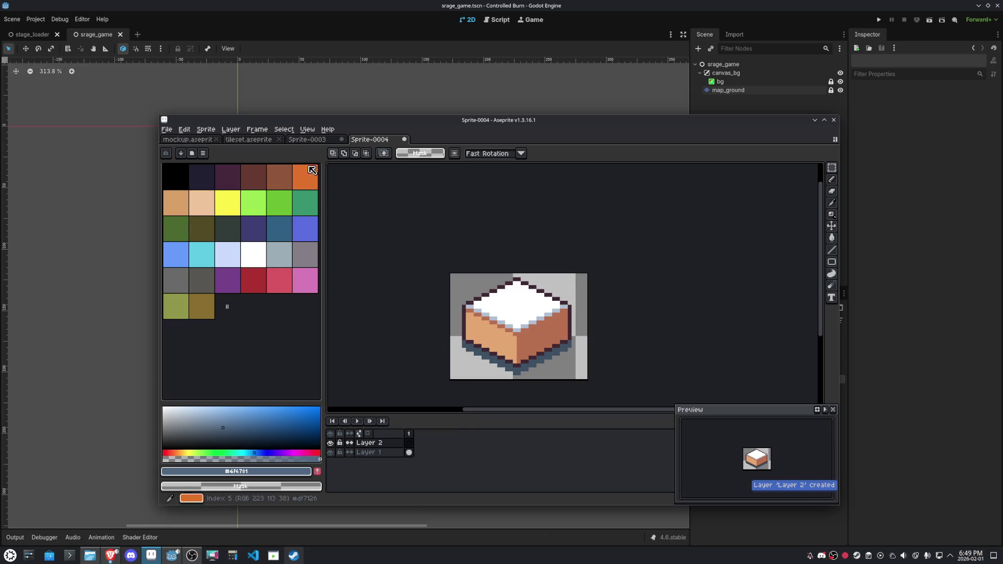
Paste the character onto Layer 2 above the block, then deselect in tileset
{"action": "left_click", "coordinate": [314, 141]}
{"action": "mouse_move", "coordinate": [484, 220]}
{"action": "left_mouse_down"}
{"action": "mouse_move", "coordinate": [553, 302]}
{"action": "mouse_move", "coordinate": [527, 334]}
{"action": "left_mouse_up"}
{"action": "key", "text": "ctrl+c"}
{"action": "left_click", "coordinate": [369, 139]}
{"action": "key", "text": "ctrl+v"}
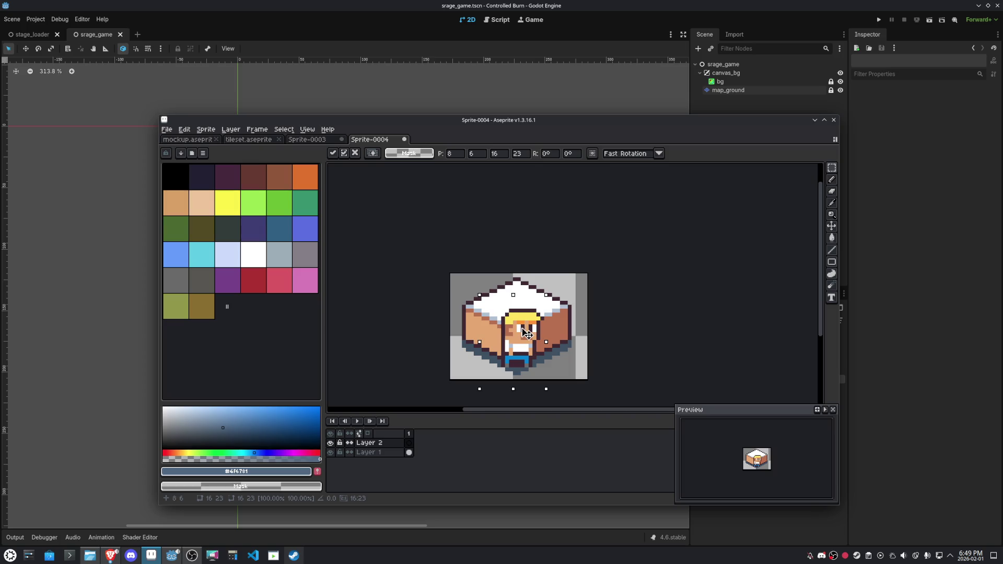
{"action": "left_click", "coordinate": [585, 246]}
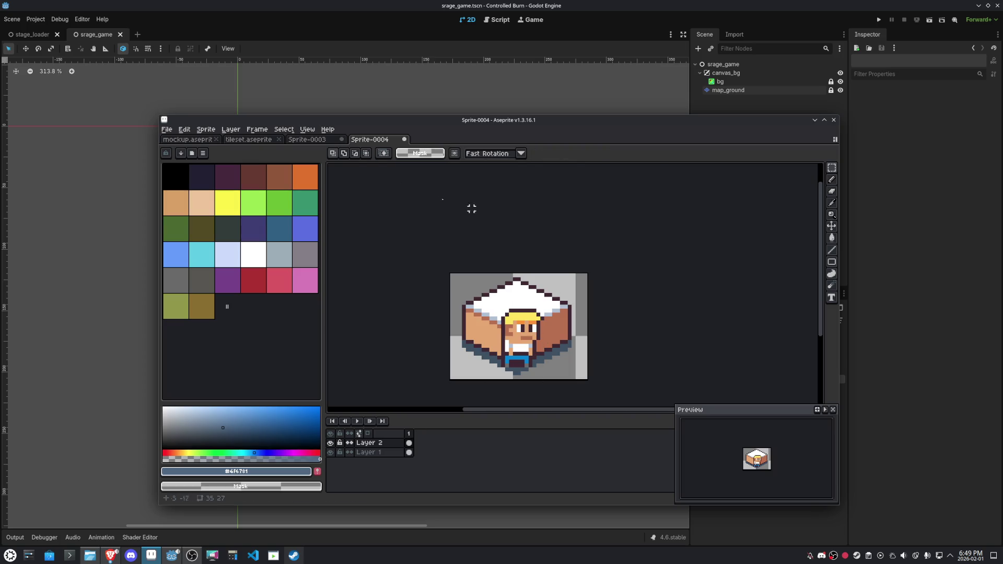
{"action": "left_click", "coordinate": [259, 140]}
{"action": "left_click", "coordinate": [468, 307]}
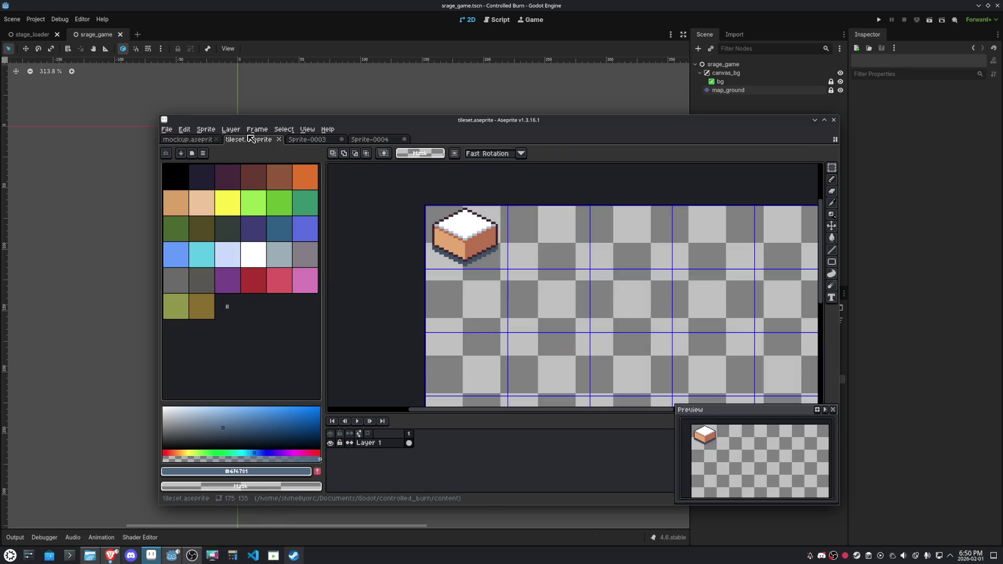
Extend the tileset canvas upward to 175×157 in Canvas Size
{"action": "left_click", "coordinate": [231, 129]}
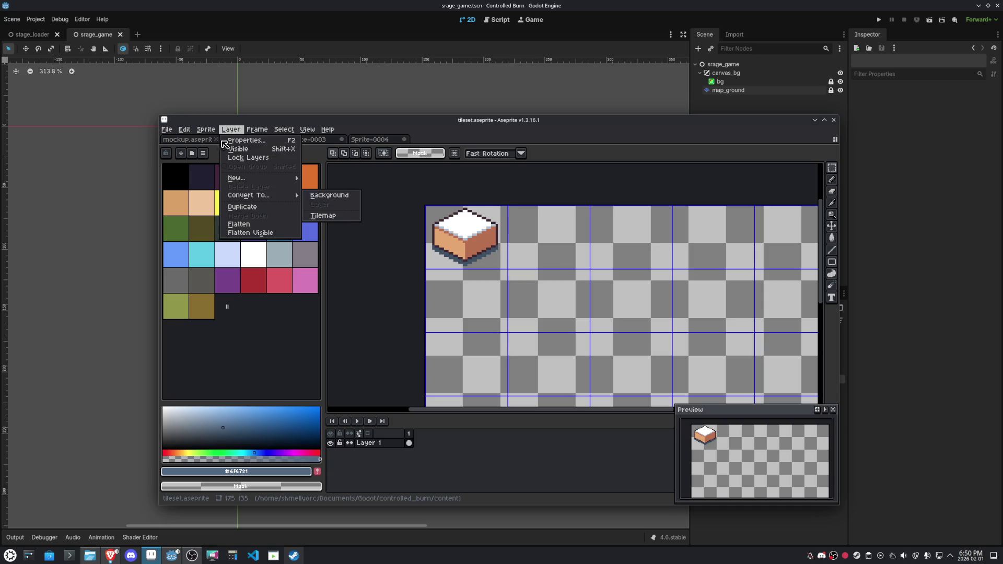
{"action": "key", "text": "Left"}
{"action": "mouse_move", "coordinate": [230, 190]}
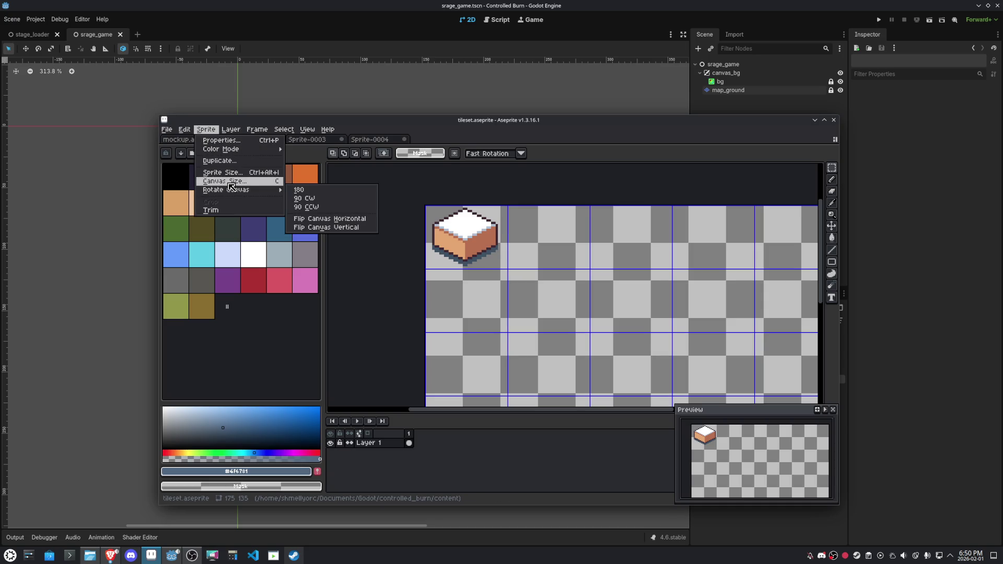
{"action": "left_click", "coordinate": [224, 181]}
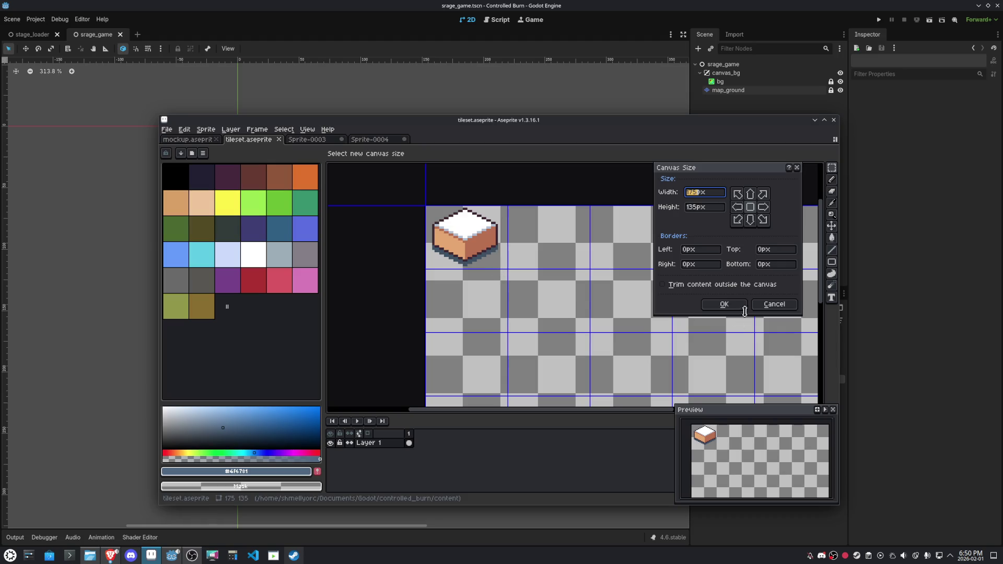
{"action": "scroll", "coordinate": [500, 240], "scroll_direction": "down", "scroll_amount": 1}
{"action": "scroll", "coordinate": [504, 231], "scroll_direction": "up", "scroll_amount": 2}
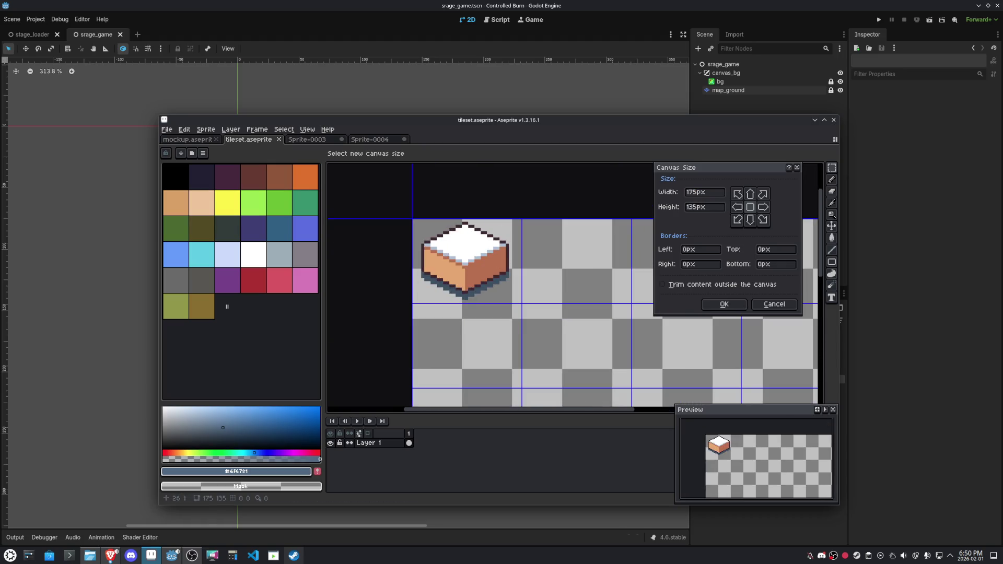
{"action": "left_click_drag", "start_coordinate": [485, 216], "coordinate": [485, 151]}
{"action": "scroll", "coordinate": [543, 288], "scroll_direction": "down", "scroll_amount": 2}
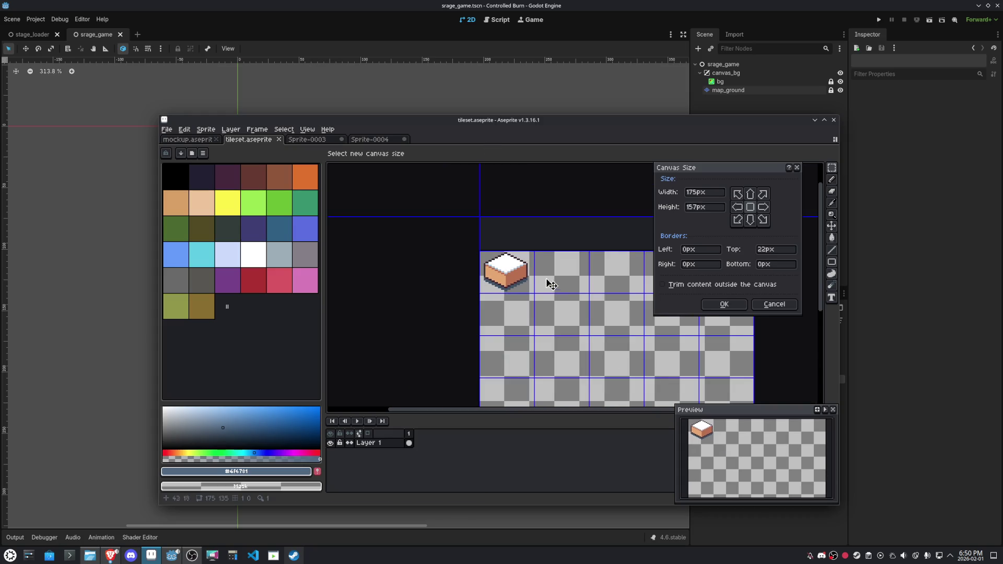
{"action": "left_click", "coordinate": [724, 304]}
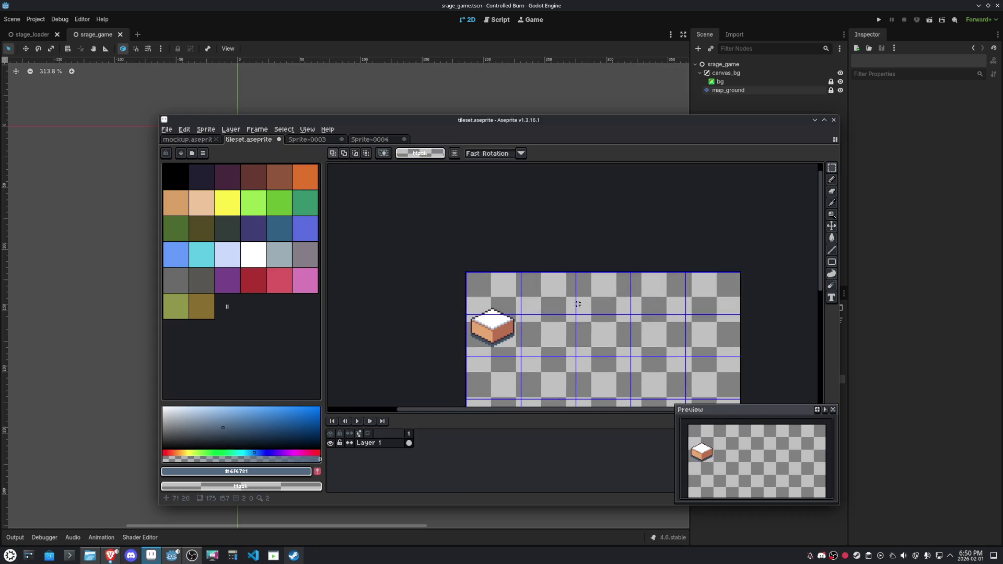
{"action": "scroll", "coordinate": [526, 351], "scroll_direction": "up", "scroll_amount": 2}
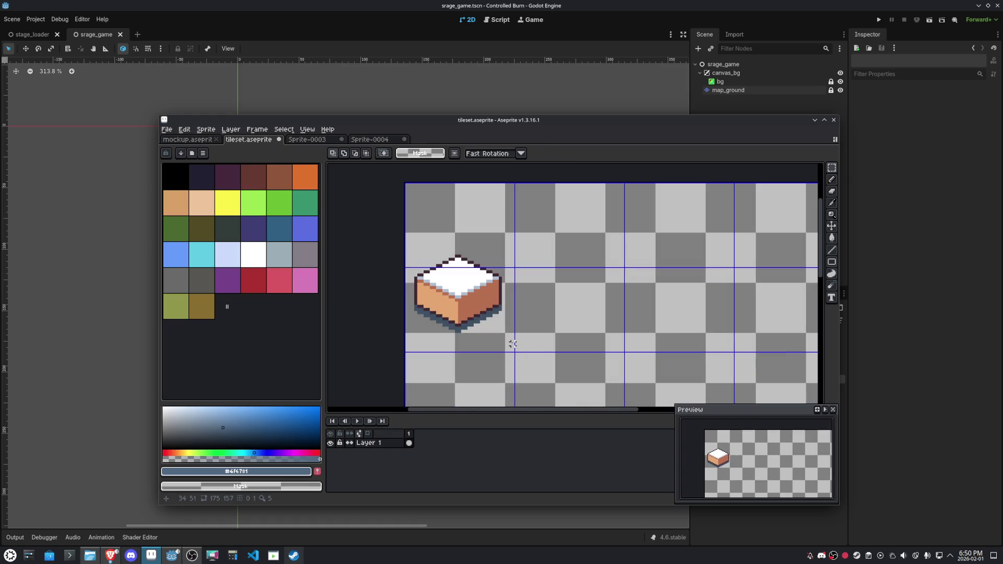
Raise the canvas top a few more pixels, then undo that resize
{"action": "left_click", "coordinate": [206, 129]}
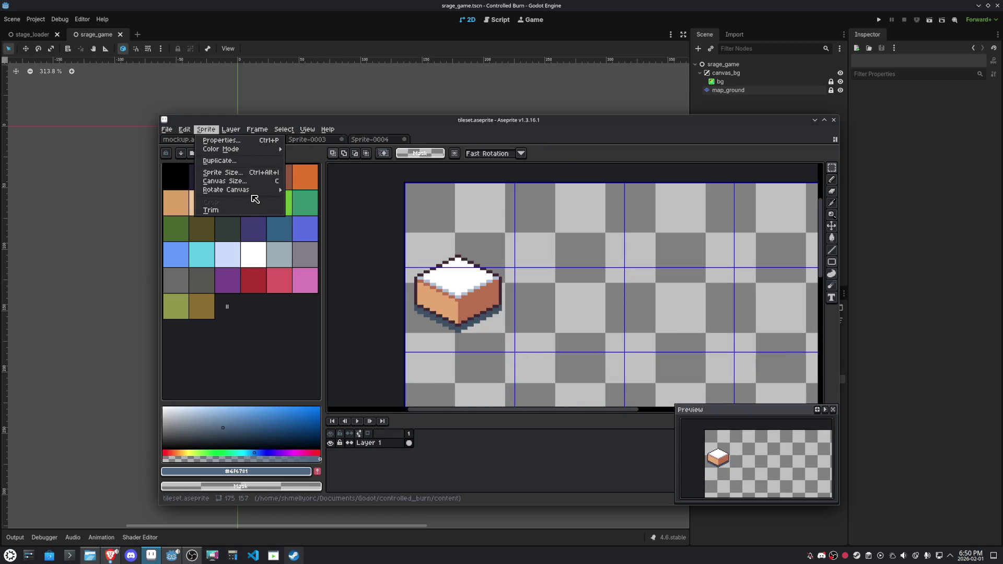
{"action": "left_click", "coordinate": [256, 188]}
{"action": "left_click_drag", "start_coordinate": [488, 183], "coordinate": [488, 165]}
{"action": "left_click", "coordinate": [723, 304]}
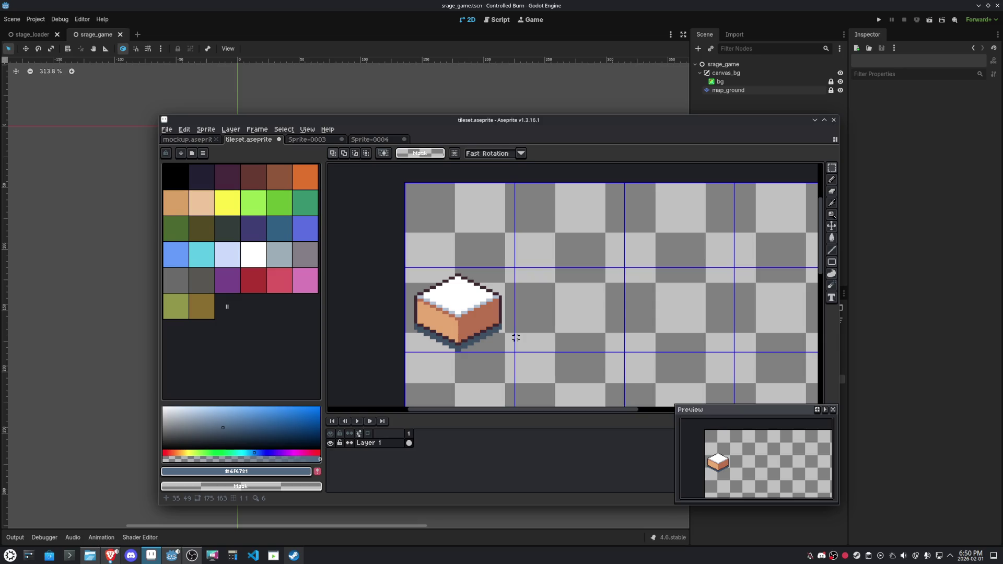
{"action": "key", "text": "ctrl+z"}
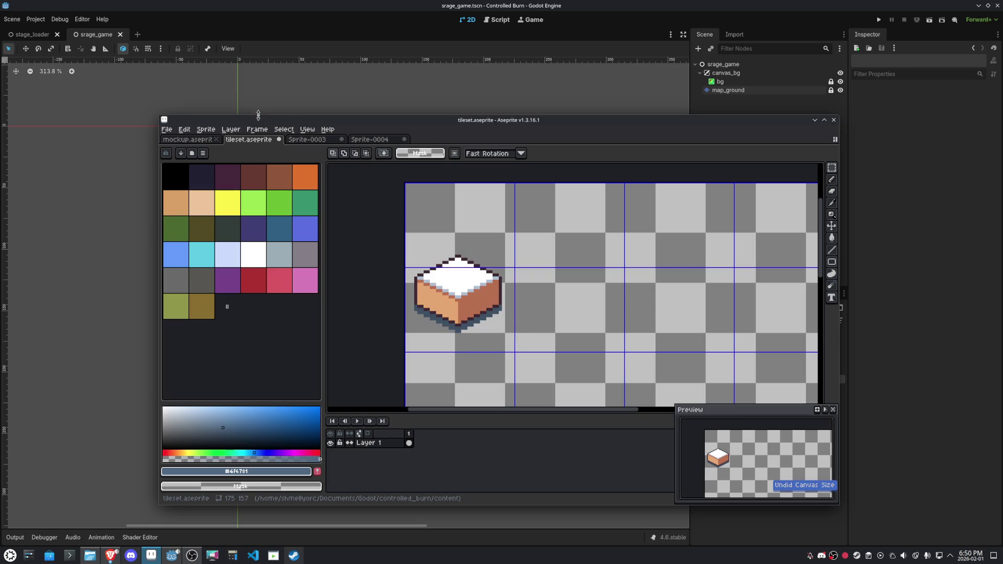
Extend the canvas top again to reach 175×162 and select the cells around the cube
{"action": "left_click", "coordinate": [214, 134]}
{"action": "mouse_move", "coordinate": [230, 129]}
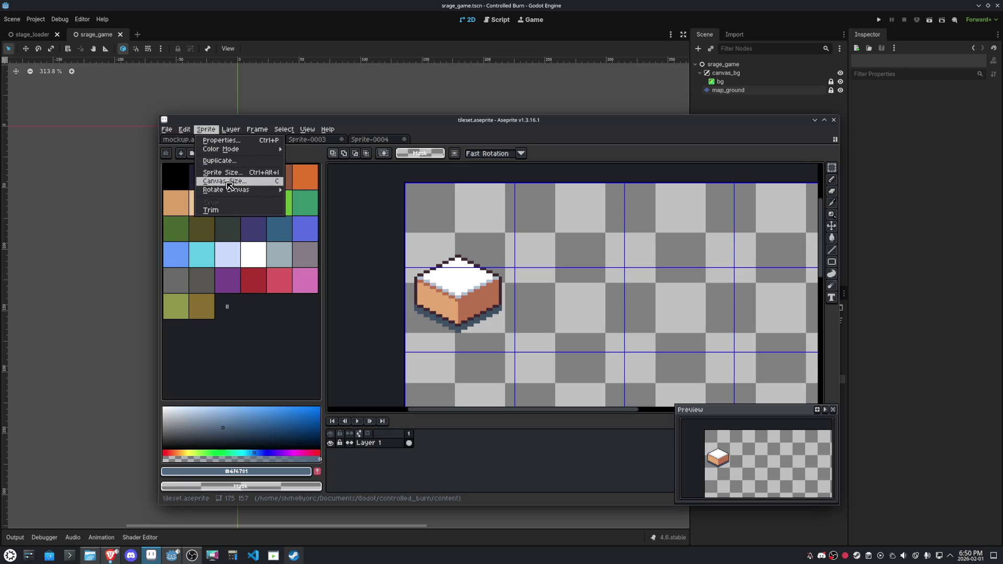
{"action": "left_click", "coordinate": [230, 184]}
{"action": "left_click_drag", "start_coordinate": [461, 183], "coordinate": [463, 169]}
{"action": "left_click", "coordinate": [704, 303]}
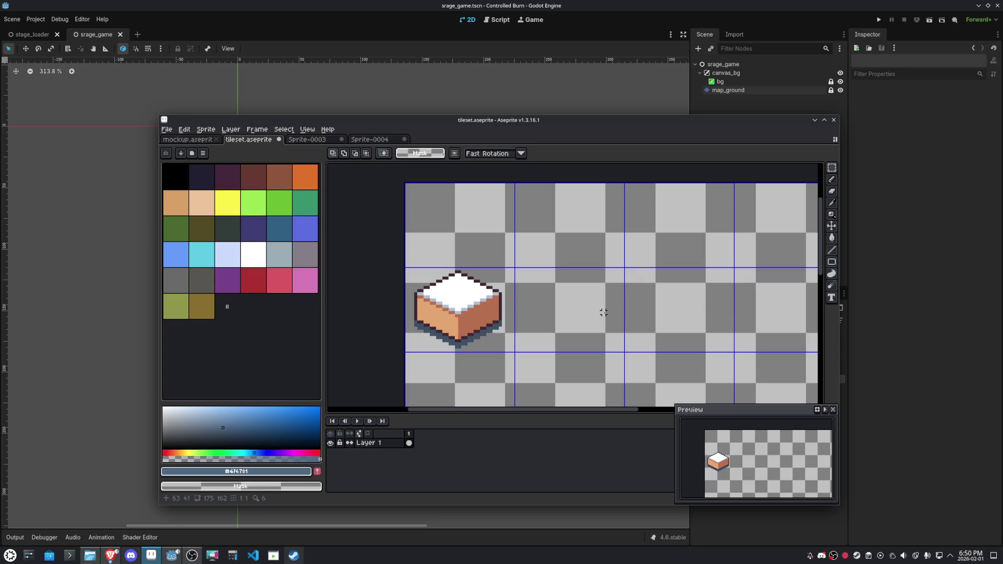
{"action": "mouse_move", "coordinate": [418, 193]}
{"action": "left_mouse_down"}
{"action": "mouse_move", "coordinate": [496, 256]}
{"action": "mouse_move", "coordinate": [502, 340]}
{"action": "left_mouse_up"}
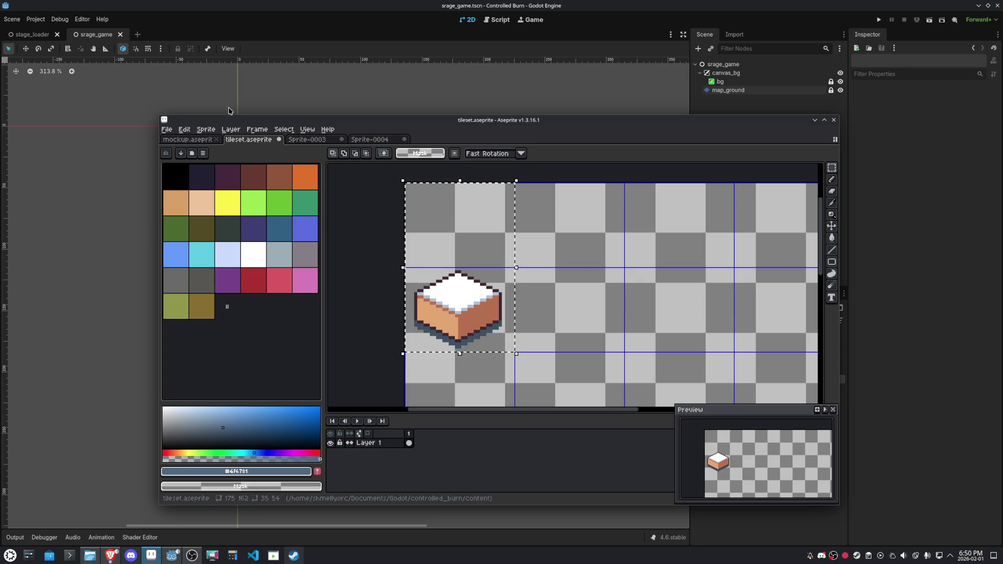
Set the grid to the selected tile area with Selection as Grid
{"action": "left_click", "coordinate": [184, 129]}
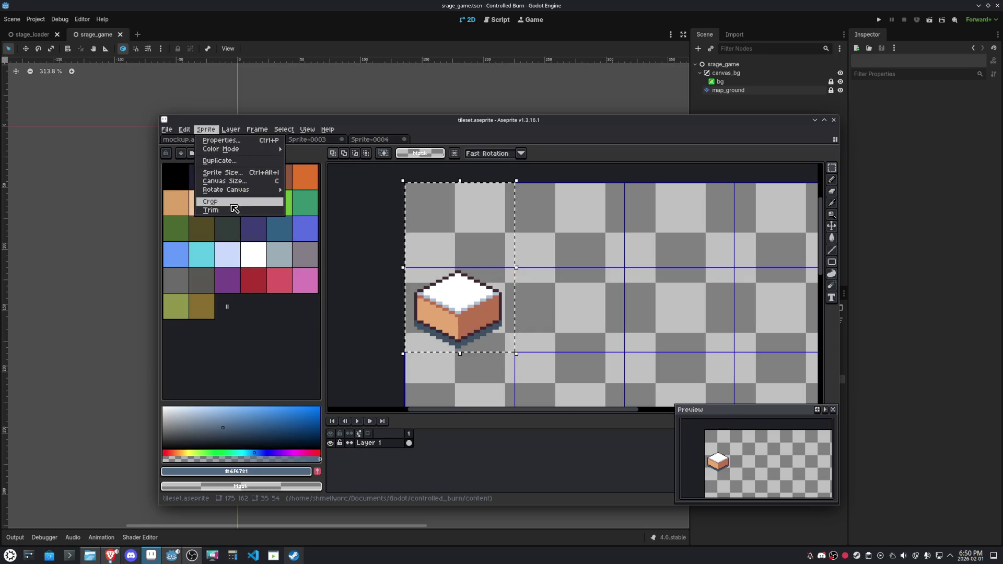
{"action": "mouse_move", "coordinate": [308, 129]}
{"action": "mouse_move", "coordinate": [385, 191]}
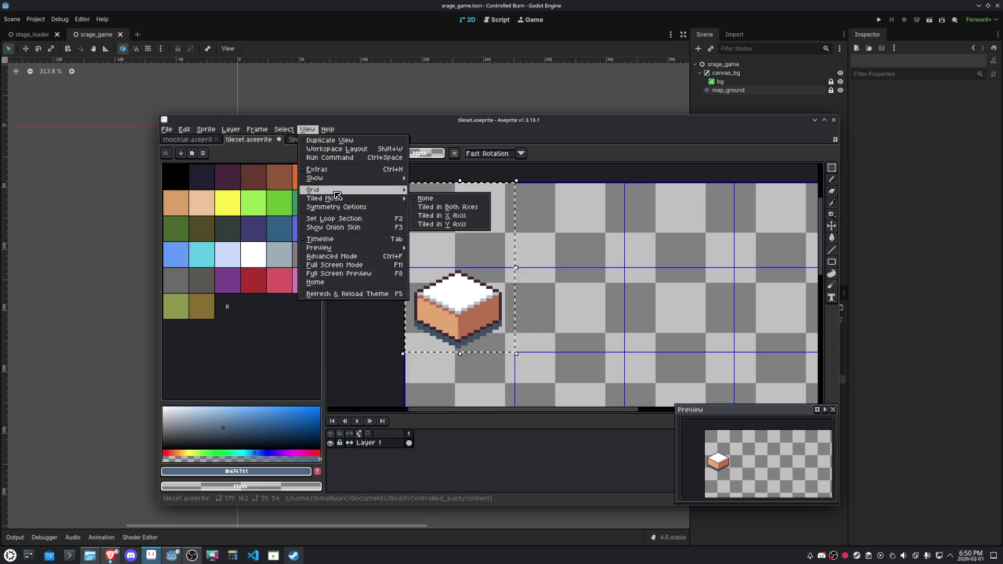
{"action": "left_click", "coordinate": [445, 198]}
{"action": "scroll", "coordinate": [609, 256], "scroll_direction": "down", "scroll_amount": 4}
{"action": "scroll", "coordinate": [653, 273], "scroll_direction": "up", "scroll_amount": 3}
{"action": "left_click_drag", "start_coordinate": [653, 273], "coordinate": [739, 271]}
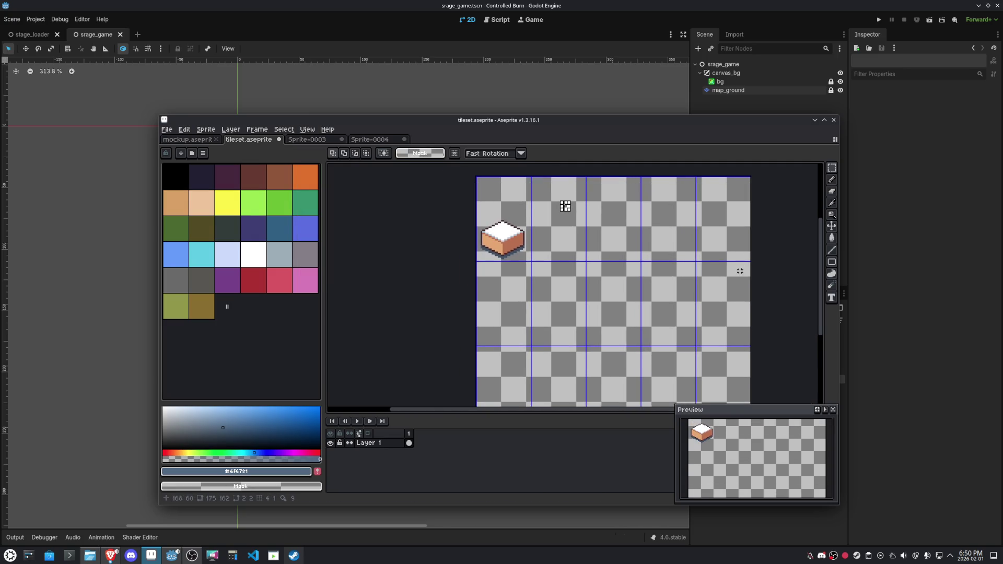
{"action": "scroll", "coordinate": [742, 272], "scroll_direction": "down", "scroll_amount": 3}
{"action": "scroll", "coordinate": [714, 268], "scroll_direction": "up", "scroll_amount": 4}
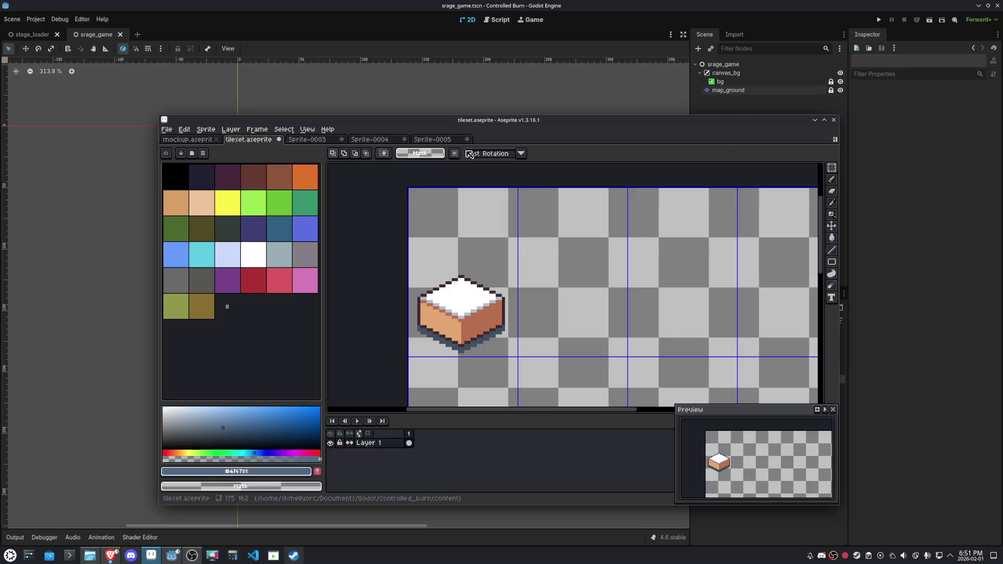
Paste into a new sprite, stand the character on the block, and hide the block layer
{"action": "key", "text": "ctrl+alt+n"}
{"action": "mouse_move", "coordinate": [528, 236]}
{"action": "left_mouse_down"}
{"action": "mouse_move", "coordinate": [533, 275]}
{"action": "mouse_move", "coordinate": [530, 265]}
{"action": "left_mouse_up"}
{"action": "key", "text": "Return"}
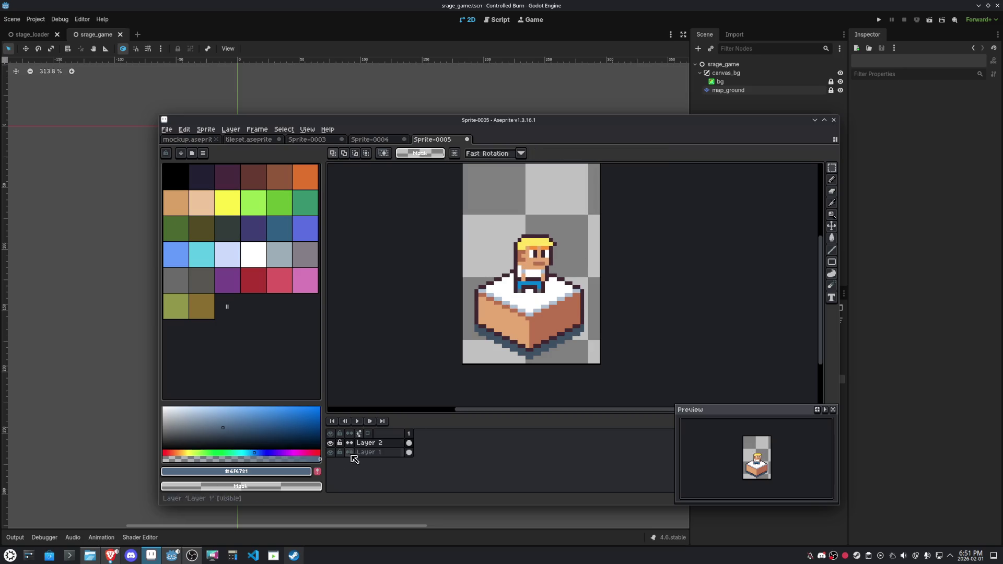
{"action": "left_click", "coordinate": [330, 453]}
Select the whole character sprite and make the selection its grid
{"action": "scroll", "coordinate": [410, 310], "scroll_direction": "down", "scroll_amount": 1}
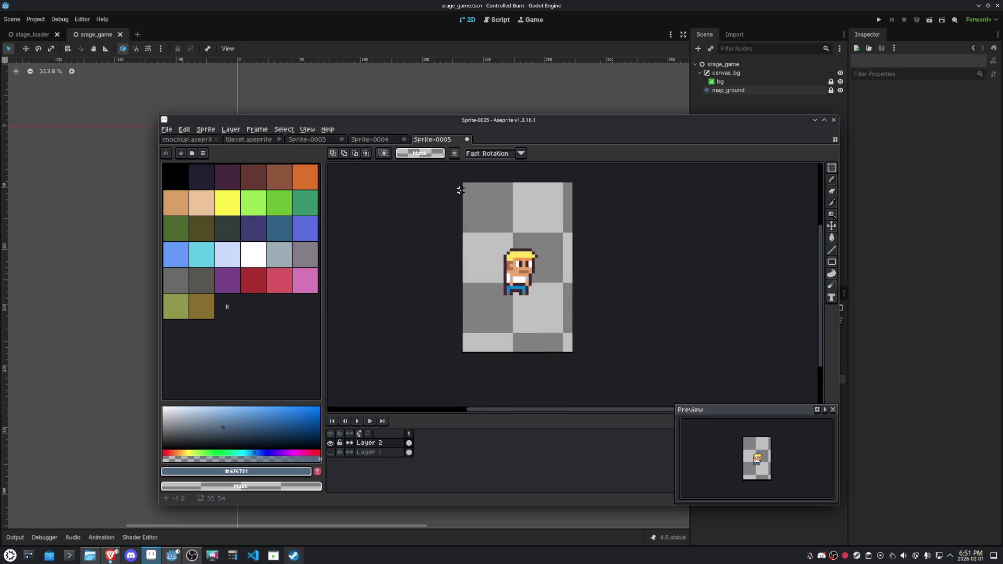
{"action": "left_click_drag", "start_coordinate": [460, 190], "coordinate": [580, 360]}
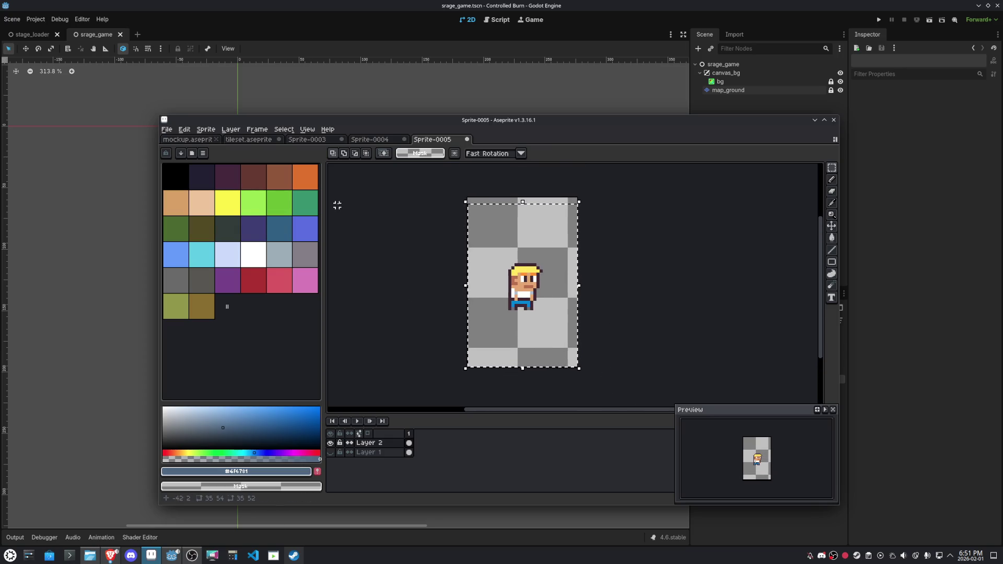
{"action": "key", "text": "ctrl+a"}
{"action": "left_click", "coordinate": [307, 129]}
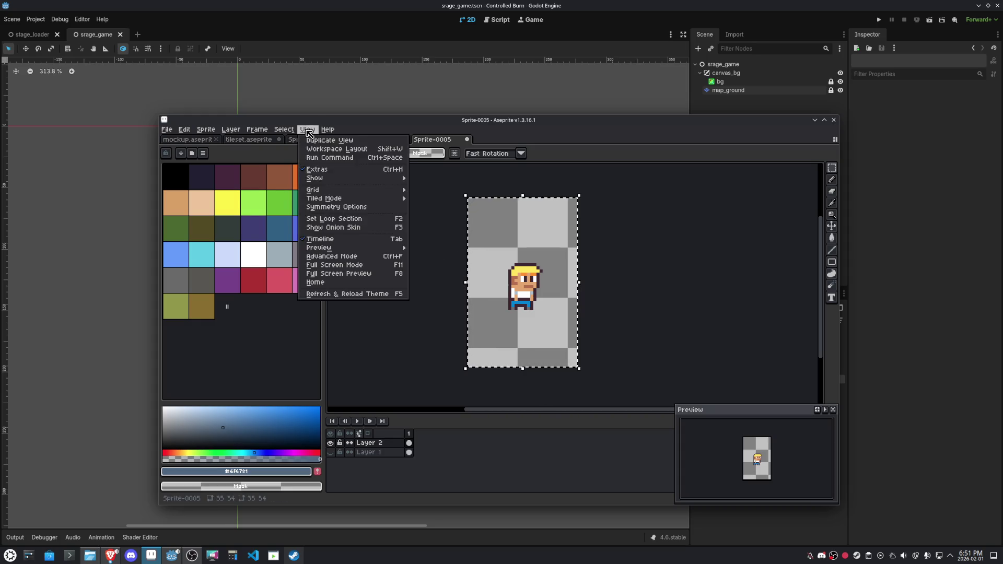
{"action": "mouse_move", "coordinate": [386, 190]}
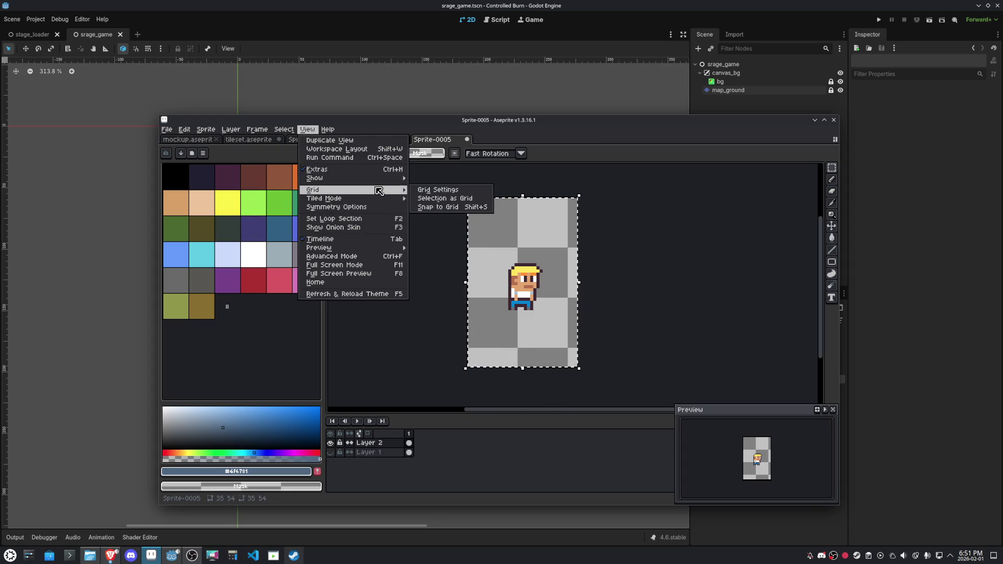
{"action": "left_click", "coordinate": [426, 199]}
{"action": "left_click", "coordinate": [256, 140]}
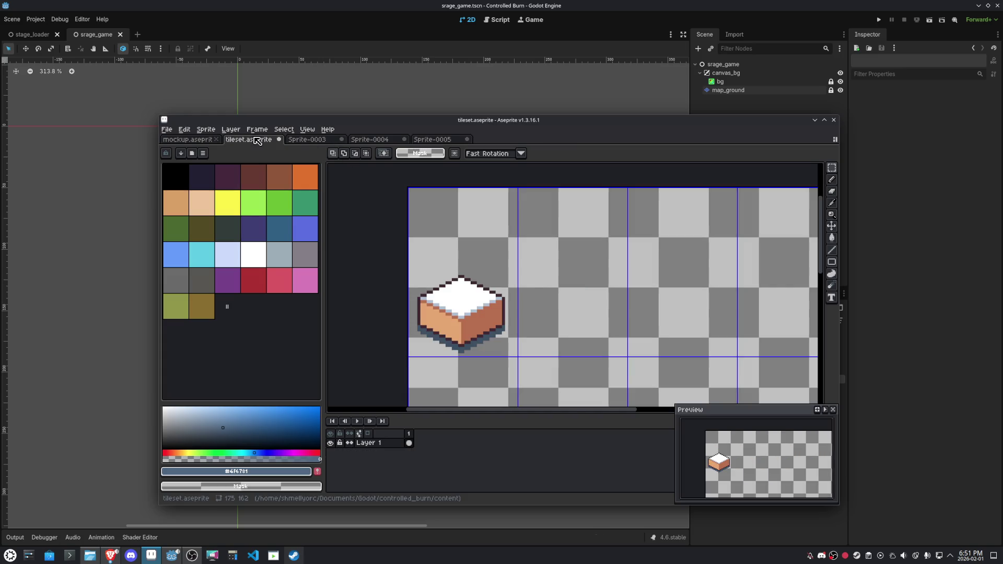
Export the tileset as tileset.png and return to Godot
{"action": "left_click", "coordinate": [168, 129]}
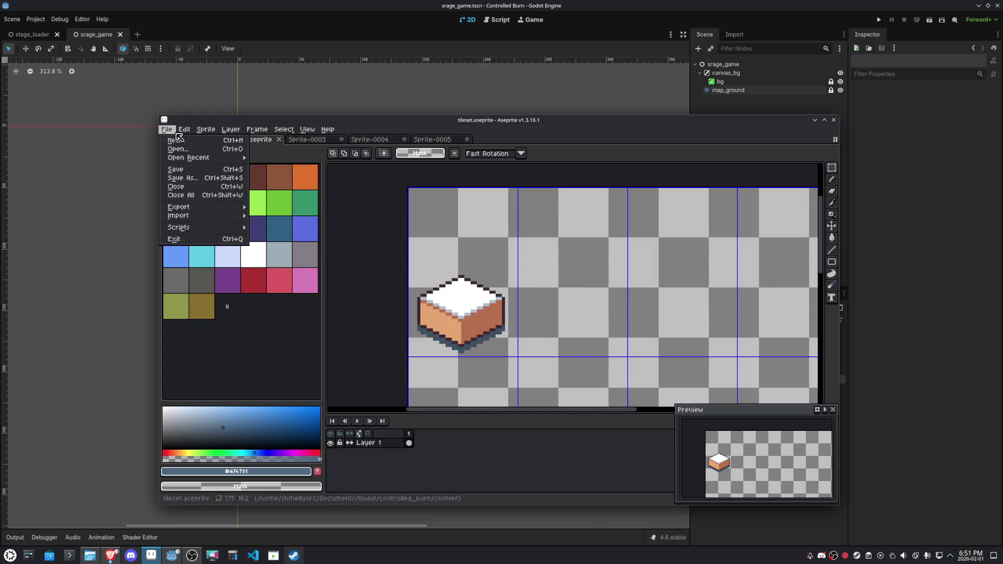
{"action": "mouse_move", "coordinate": [224, 208]}
{"action": "left_click", "coordinate": [276, 209]}
{"action": "left_click", "coordinate": [519, 369]}
{"action": "left_click", "coordinate": [116, 291]}
{"action": "mouse_move", "coordinate": [115, 291]}
{"action": "left_mouse_down"}
{"action": "mouse_move", "coordinate": [223, 309]}
{"action": "mouse_move", "coordinate": [507, 225]}
{"action": "mouse_move", "coordinate": [436, 239]}
{"action": "left_mouse_up"}
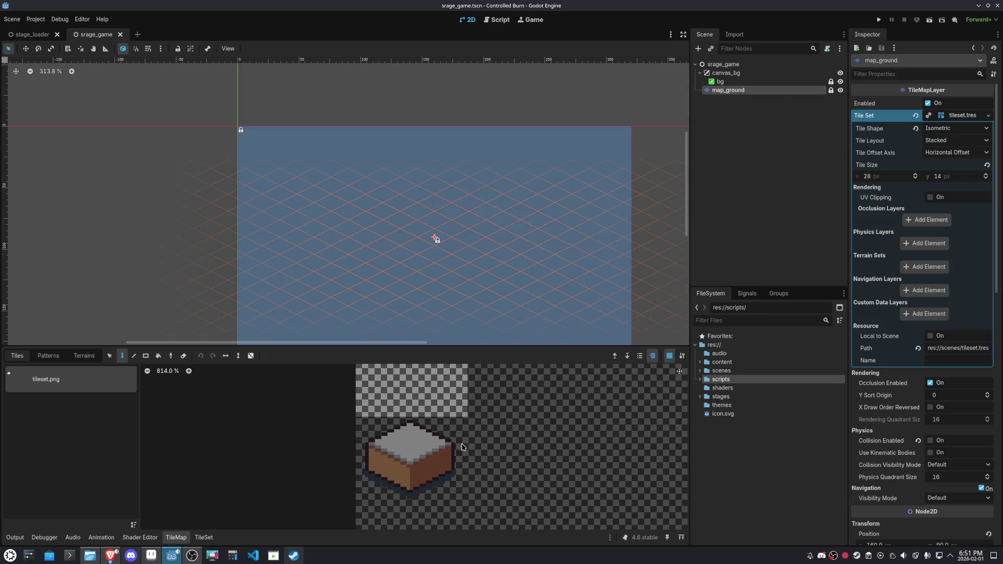
Stretch the ground tile's atlas region to two cells tall and save the scene
{"action": "left_click", "coordinate": [204, 537]}
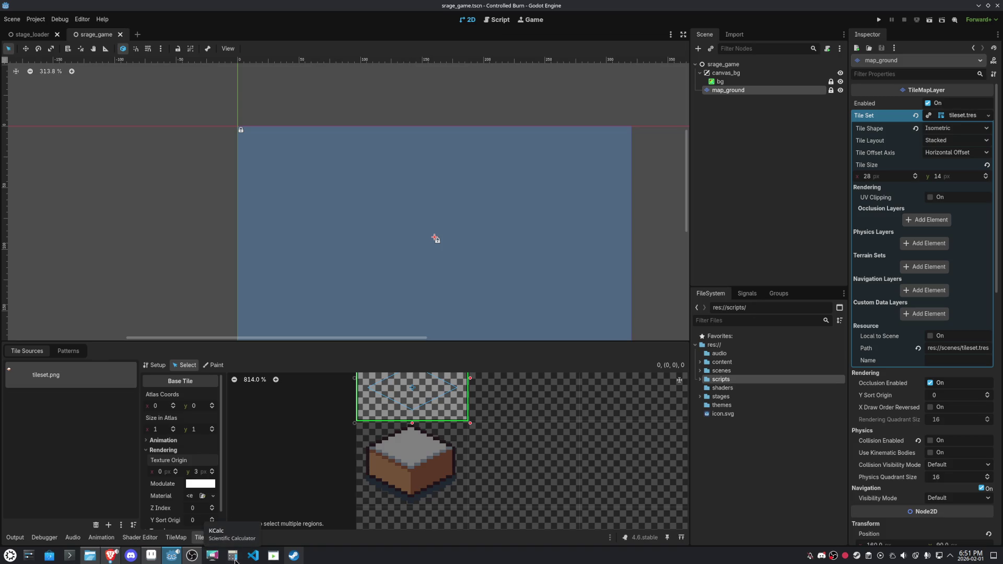
{"action": "scroll", "coordinate": [458, 431], "scroll_direction": "down", "scroll_amount": 5}
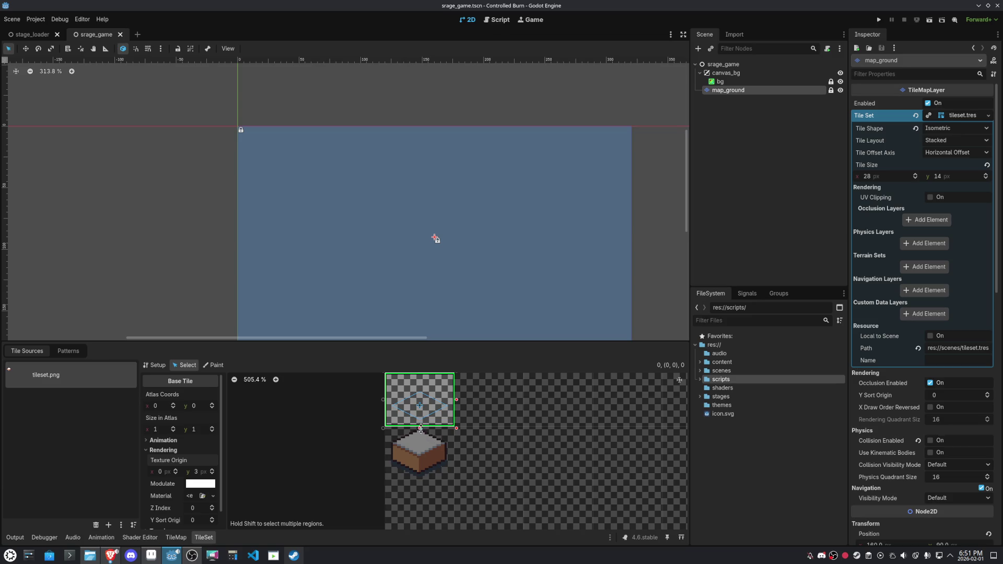
{"action": "left_click_drag", "start_coordinate": [426, 464], "coordinate": [426, 475]}
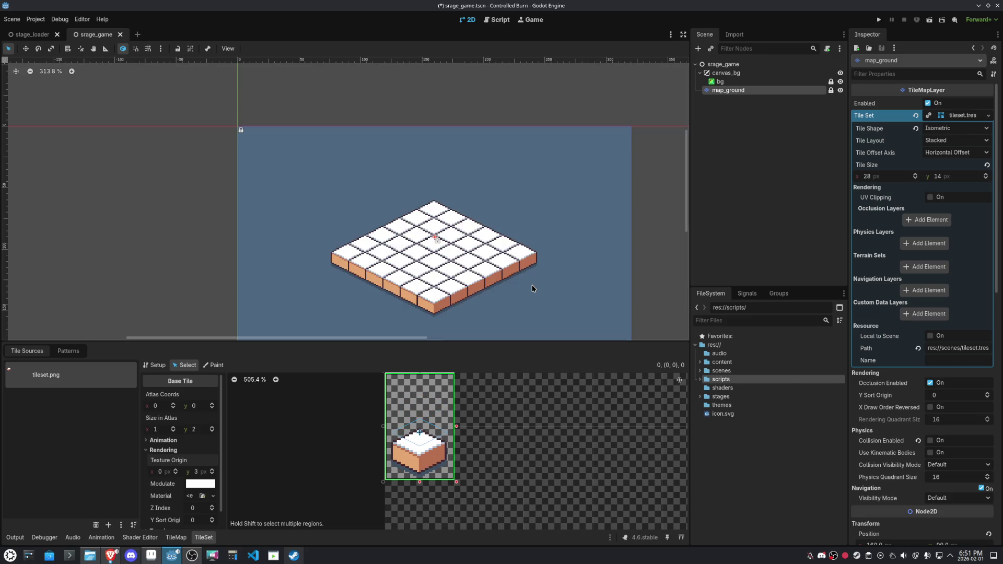
{"action": "key", "text": "ctrl+s"}
{"action": "scroll", "coordinate": [214, 472], "scroll_direction": "up", "scroll_amount": 8}
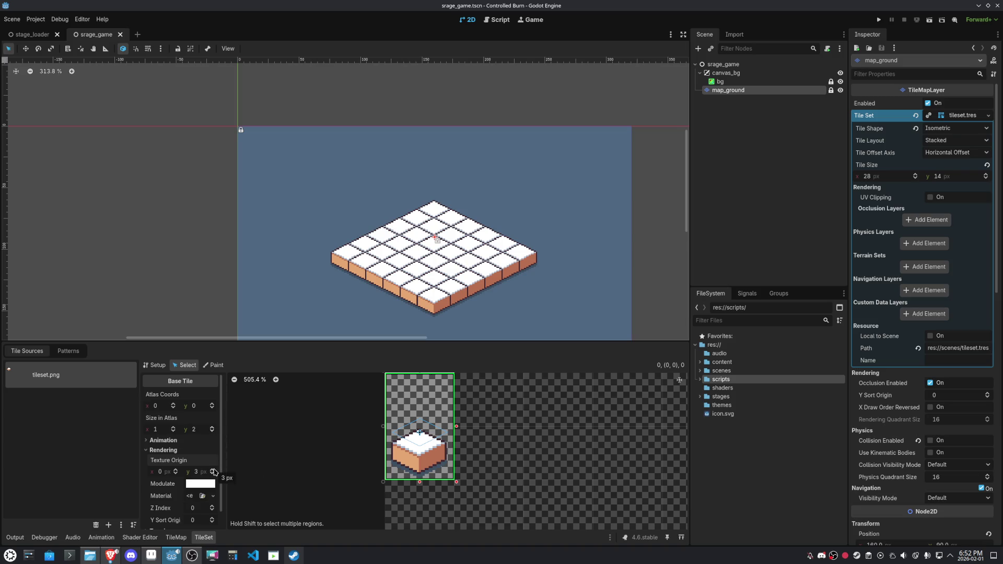
{"action": "scroll", "coordinate": [214, 472], "scroll_direction": "up", "scroll_amount": 2}
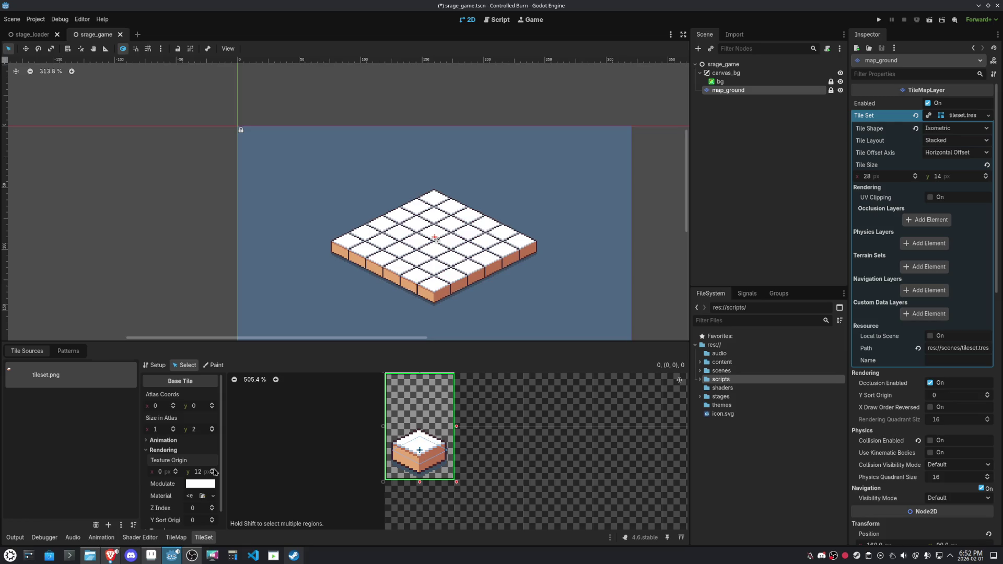
{"action": "scroll", "coordinate": [215, 472], "scroll_direction": "up", "scroll_amount": 1}
{"action": "scroll", "coordinate": [214, 471], "scroll_direction": "up", "scroll_amount": 1}
{"action": "scroll", "coordinate": [453, 219], "scroll_direction": "up", "scroll_amount": 5}
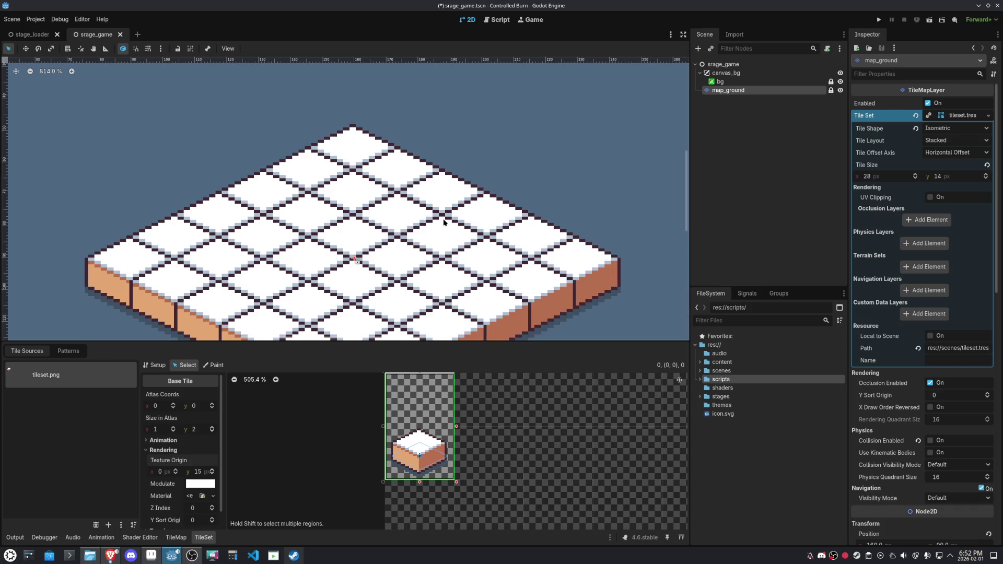
{"action": "scroll", "coordinate": [368, 254], "scroll_direction": "up", "scroll_amount": 7}
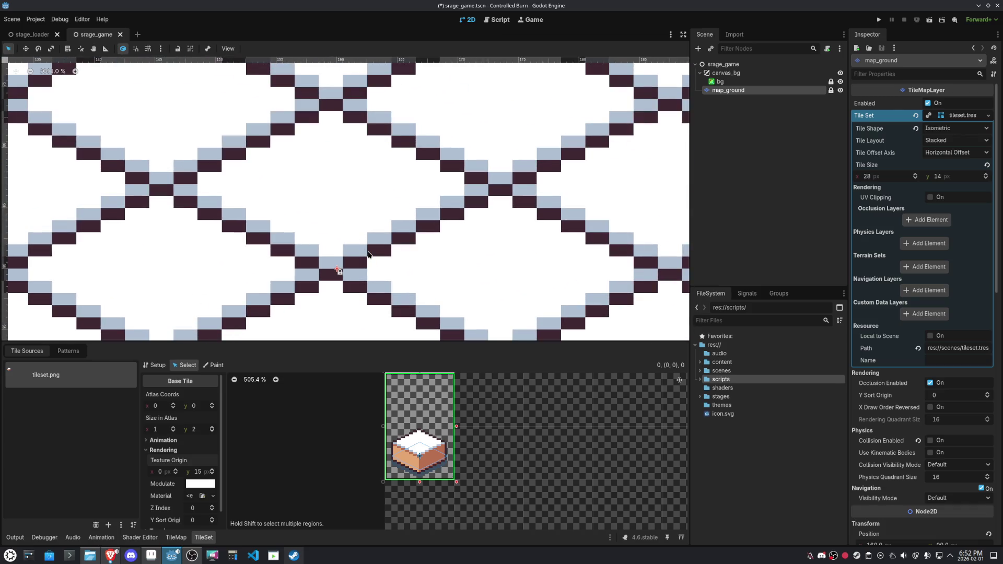
{"action": "scroll", "coordinate": [368, 254], "scroll_direction": "down", "scroll_amount": 7}
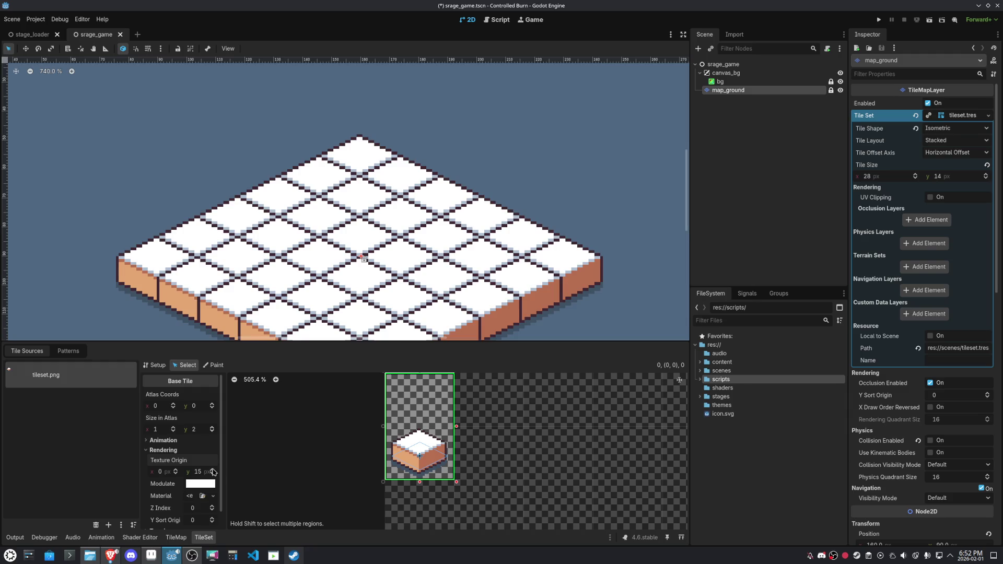
{"action": "scroll", "coordinate": [213, 472], "scroll_direction": "up", "scroll_amount": 1}
{"action": "key", "text": "ctrl+s"}
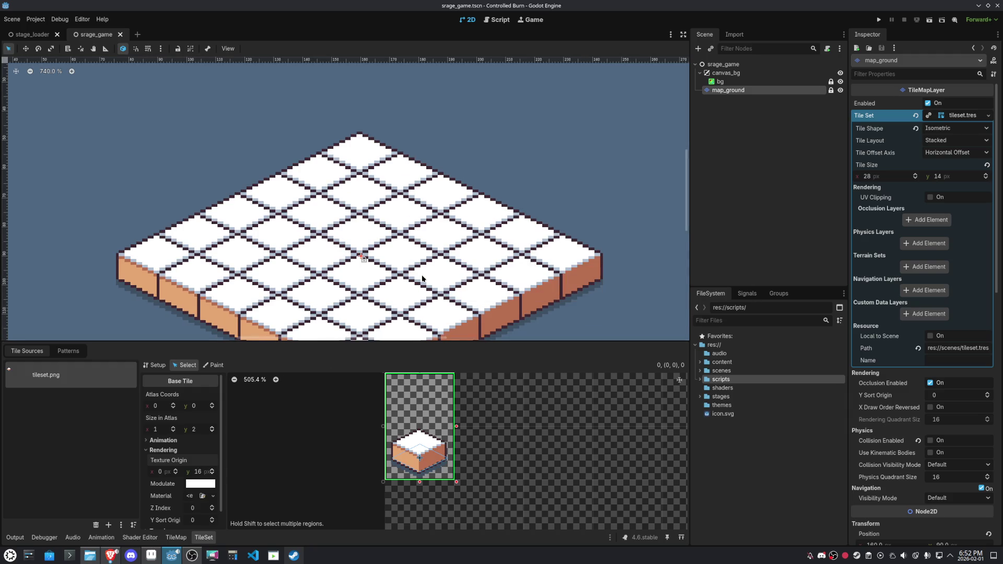
Bring the tile map back into view, reselect the tile, and readjust its region height
{"action": "scroll", "coordinate": [366, 233], "scroll_direction": "down", "scroll_amount": 5}
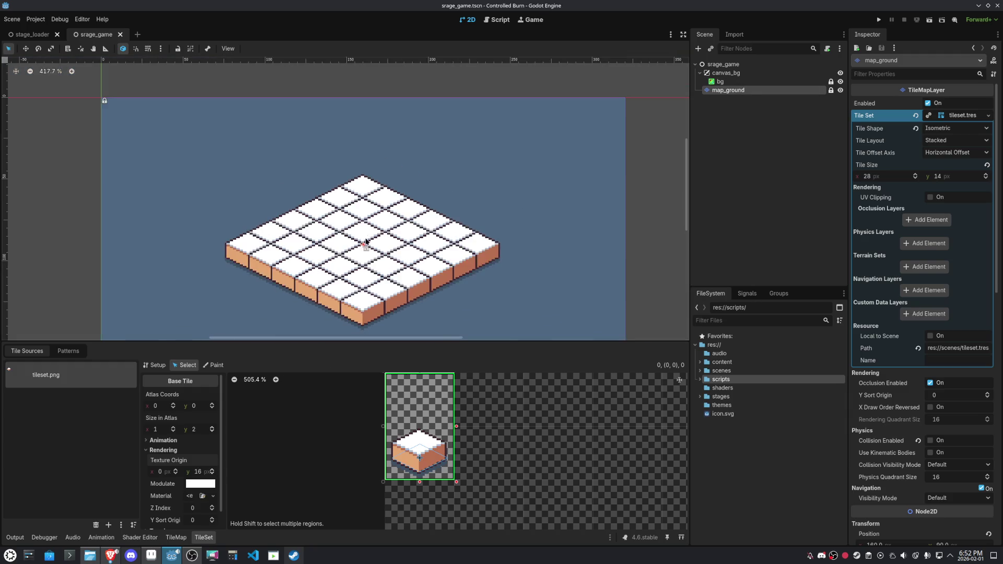
{"action": "left_click_drag", "start_coordinate": [367, 234], "coordinate": [457, 216]}
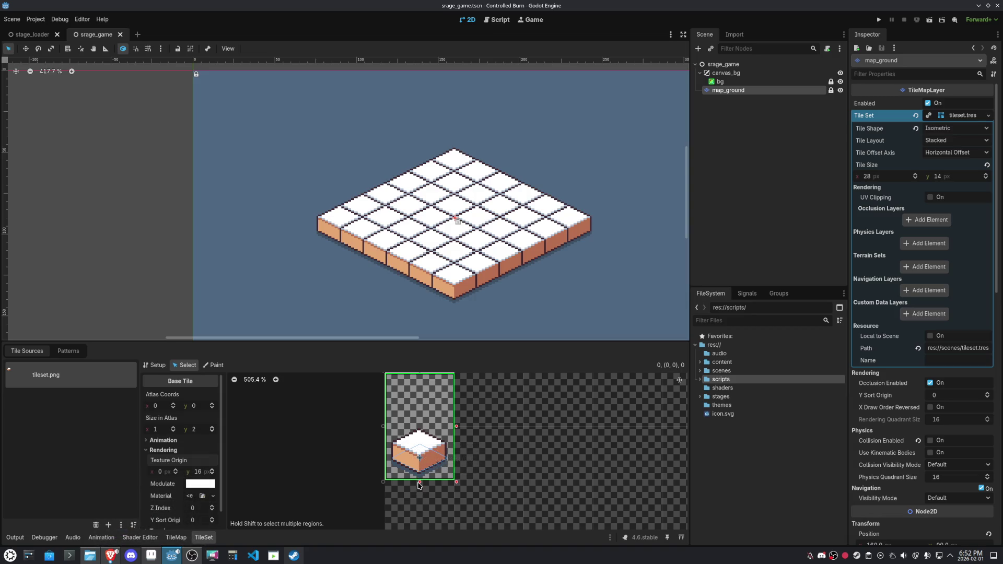
{"action": "left_click", "coordinate": [424, 452]}
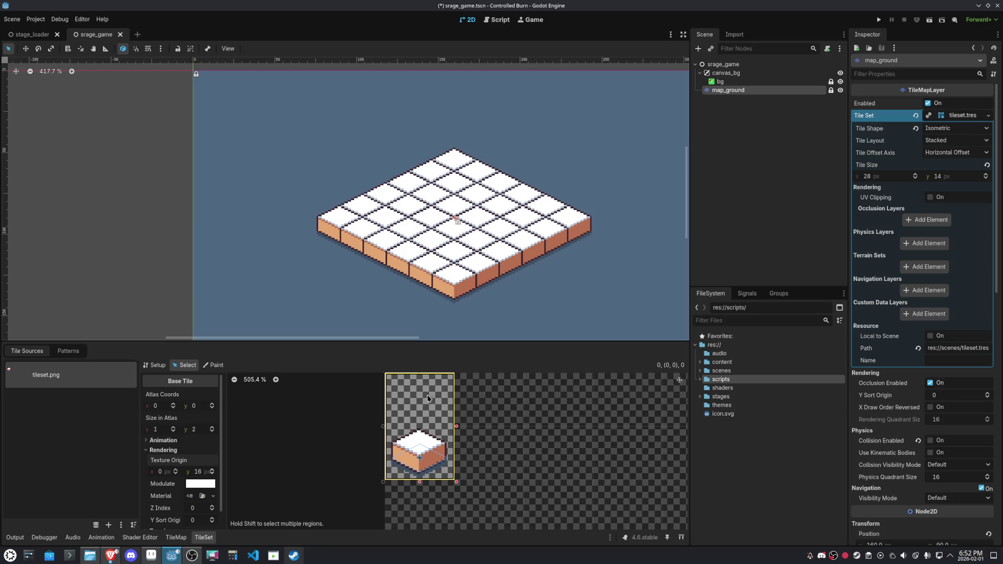
{"action": "scroll", "coordinate": [432, 478], "scroll_direction": "down", "scroll_amount": 5}
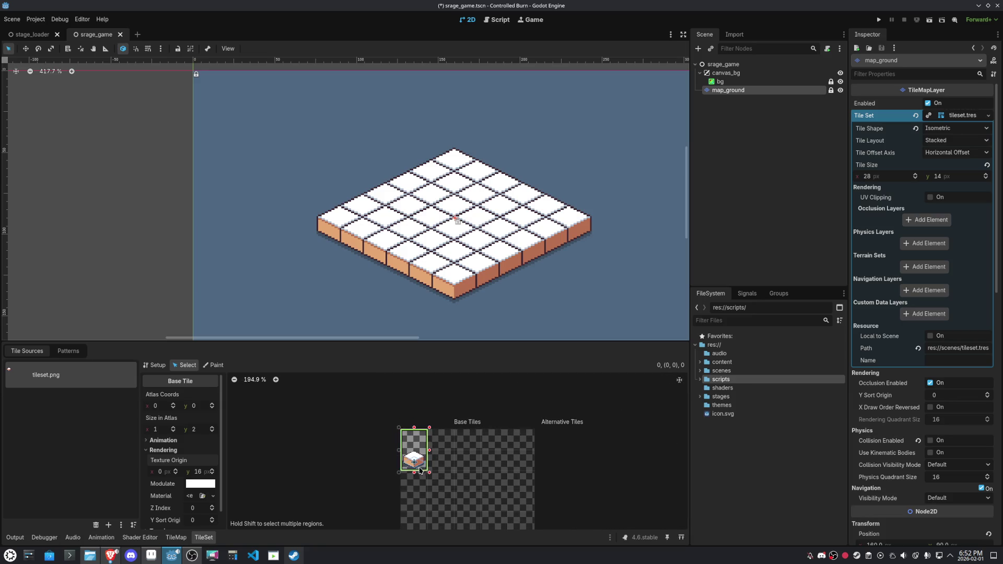
{"action": "mouse_move", "coordinate": [414, 476]}
{"action": "left_mouse_down"}
{"action": "mouse_move", "coordinate": [412, 499]}
{"action": "mouse_move", "coordinate": [415, 444]}
{"action": "mouse_move", "coordinate": [412, 466]}
{"action": "left_mouse_up"}
{"action": "left_click", "coordinate": [955, 178]}
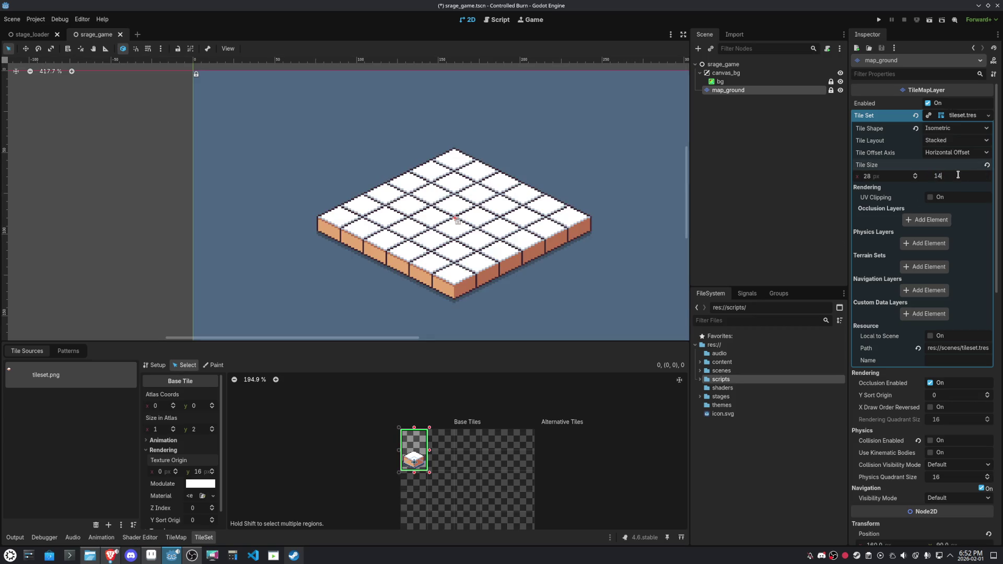
{"action": "type", "text": "*2"}
Try a tile height of 28 (14*2), then set it back to 14
{"action": "key", "text": "Return"}
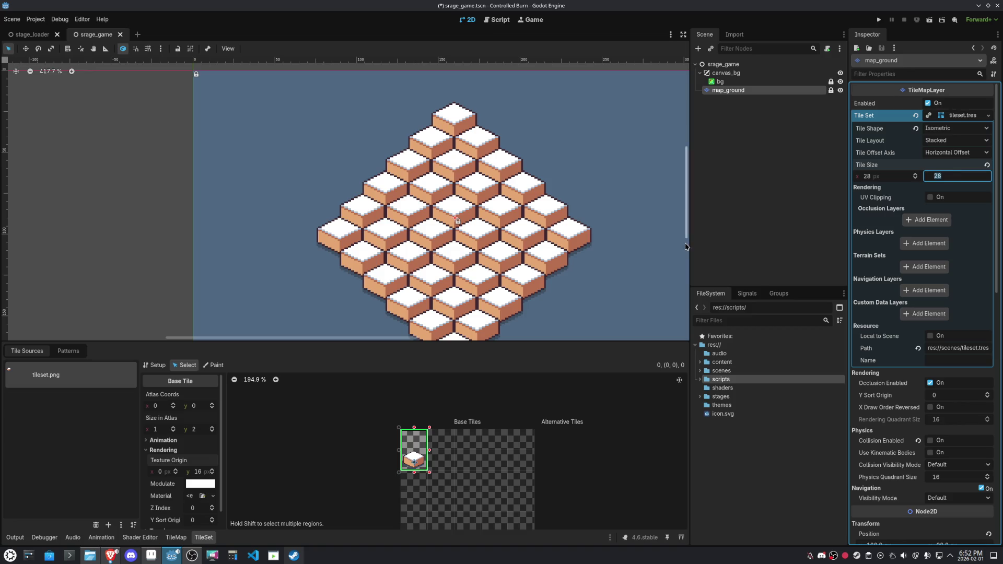
{"action": "mouse_move", "coordinate": [412, 473]}
{"action": "left_mouse_down"}
{"action": "mouse_move", "coordinate": [412, 452]}
{"action": "mouse_move", "coordinate": [412, 461]}
{"action": "left_mouse_up"}
{"action": "scroll", "coordinate": [497, 219], "scroll_direction": "down", "scroll_amount": 4}
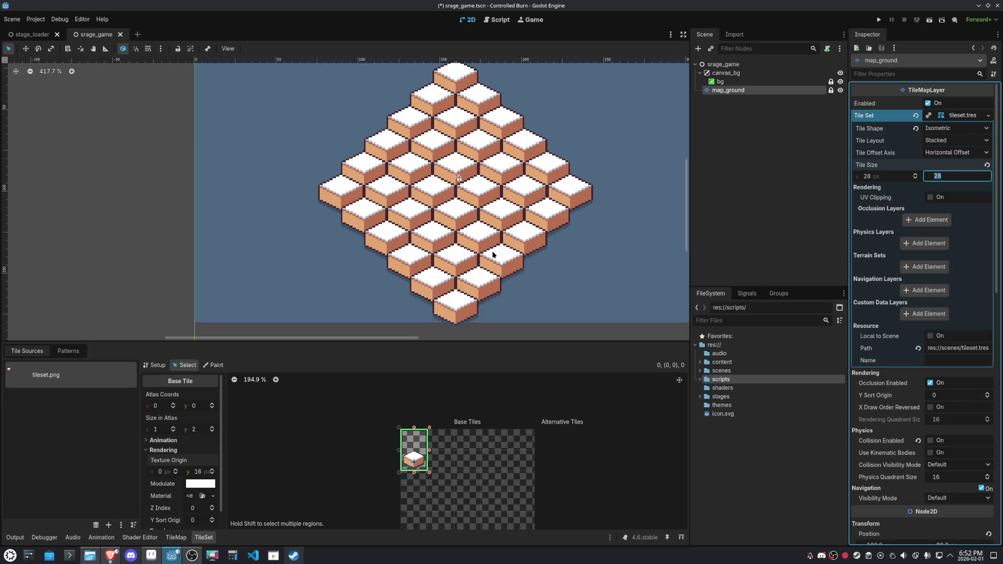
{"action": "type", "text": "14*2"}
{"action": "key", "text": "BackSpace"}
{"action": "key", "text": "BackSpace"}
{"action": "key", "text": "Return"}
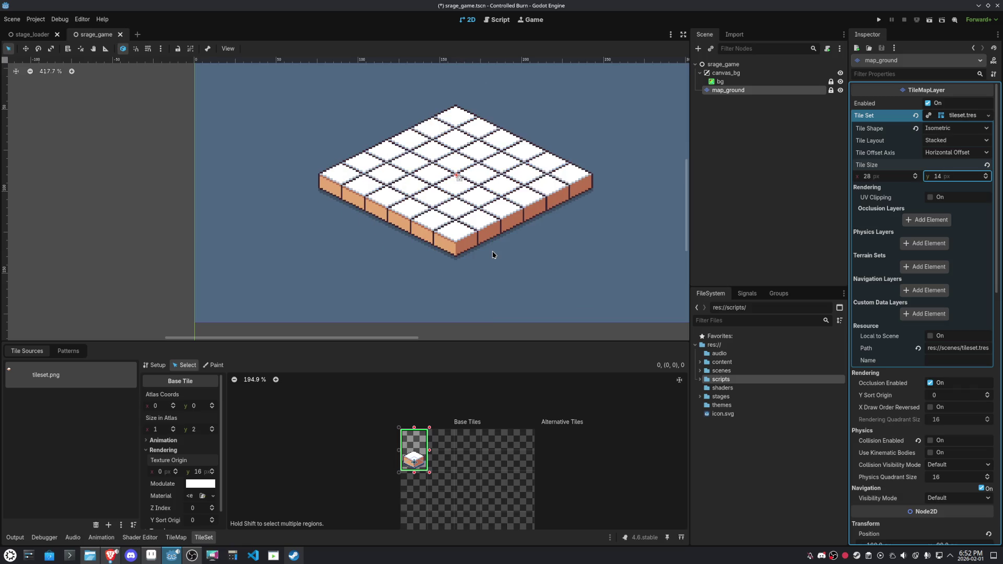
Collapse and re-expand the tile set properties, then show the atlas Setup page
{"action": "left_click", "coordinate": [954, 116]}
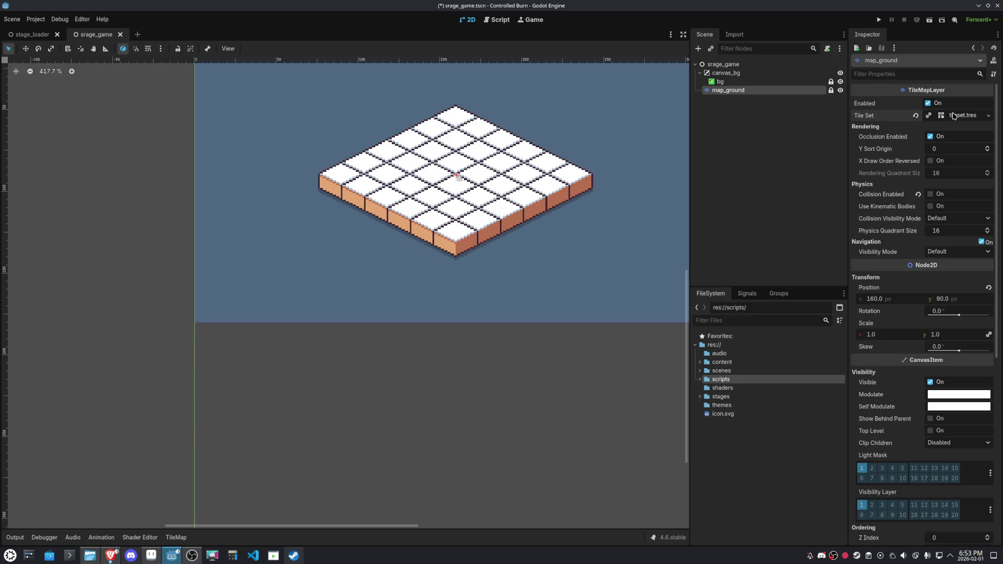
{"action": "left_click", "coordinate": [953, 116]}
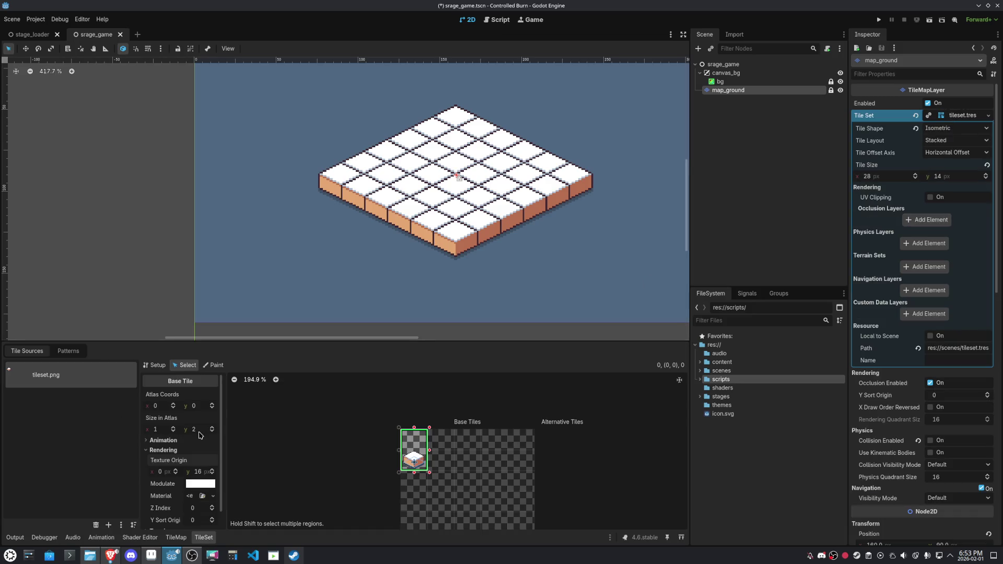
{"action": "scroll", "coordinate": [200, 434], "scroll_direction": "down", "scroll_amount": 2}
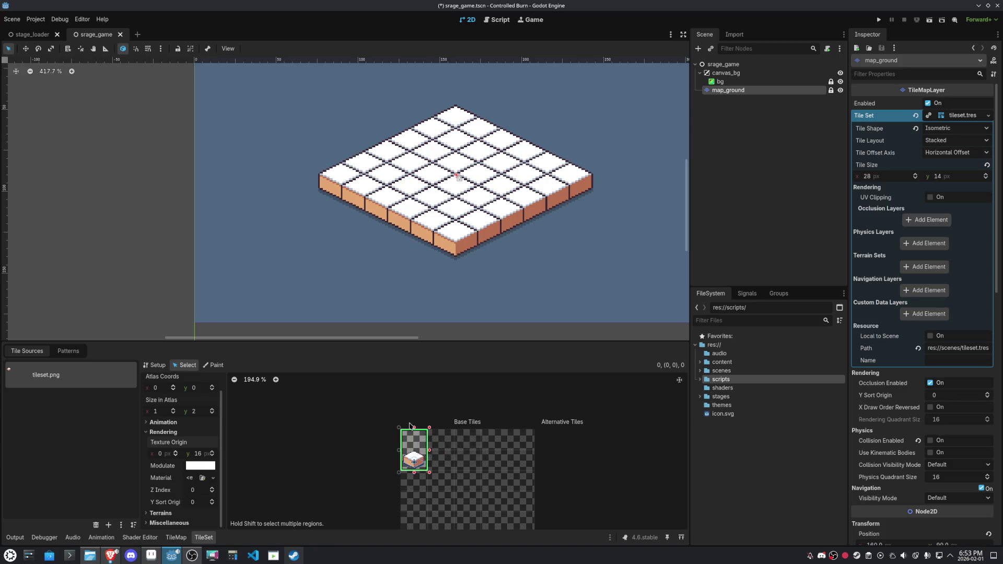
{"action": "left_click", "coordinate": [154, 365]}
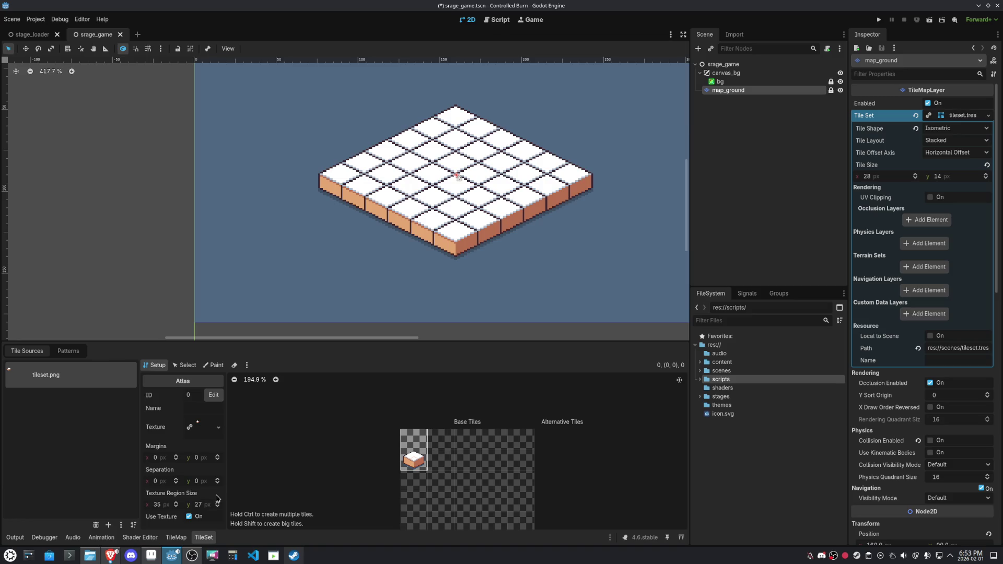
Check the tile cell in Aseprite, then set Texture Region Size height to 54 px
{"action": "left_click", "coordinate": [151, 555]}
{"action": "left_click_drag", "start_coordinate": [418, 198], "coordinate": [479, 292]}
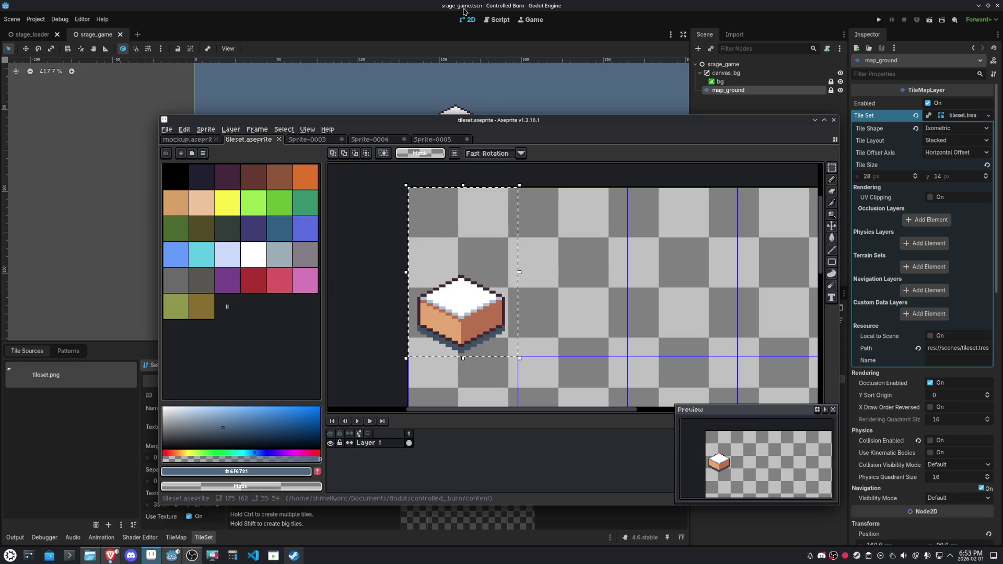
{"action": "left_click", "coordinate": [172, 556]}
{"action": "left_click", "coordinate": [203, 506]}
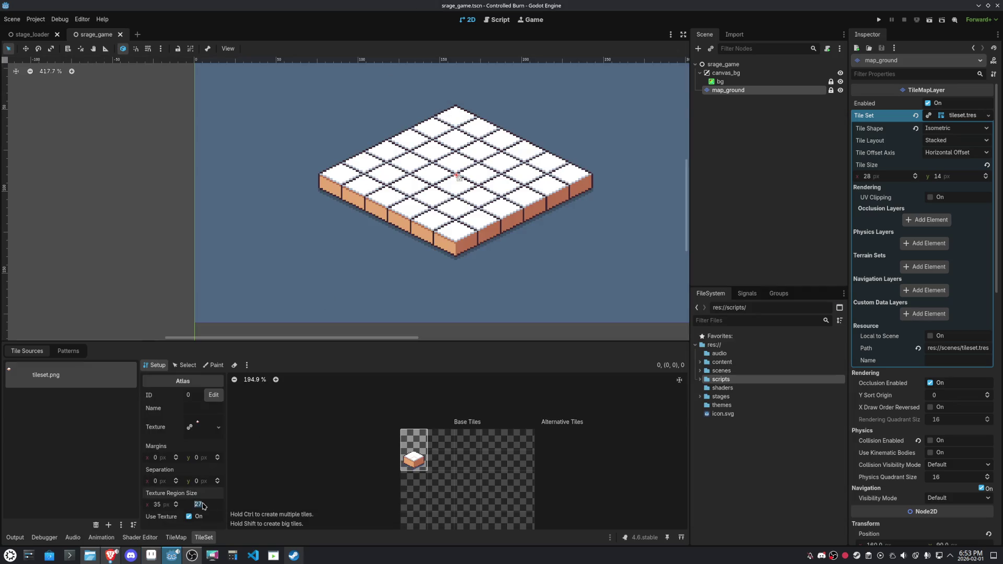
{"action": "type", "text": "54"}
{"action": "key", "text": "Return"}
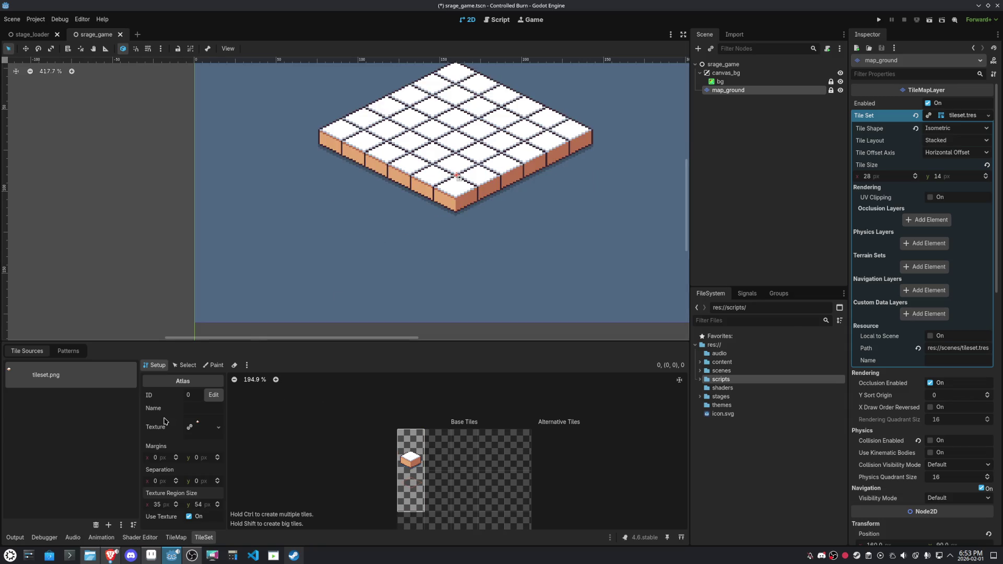
Shrink the tile to a 1×1 atlas cell, save, and test-run the scene
{"action": "left_click", "coordinate": [185, 366]}
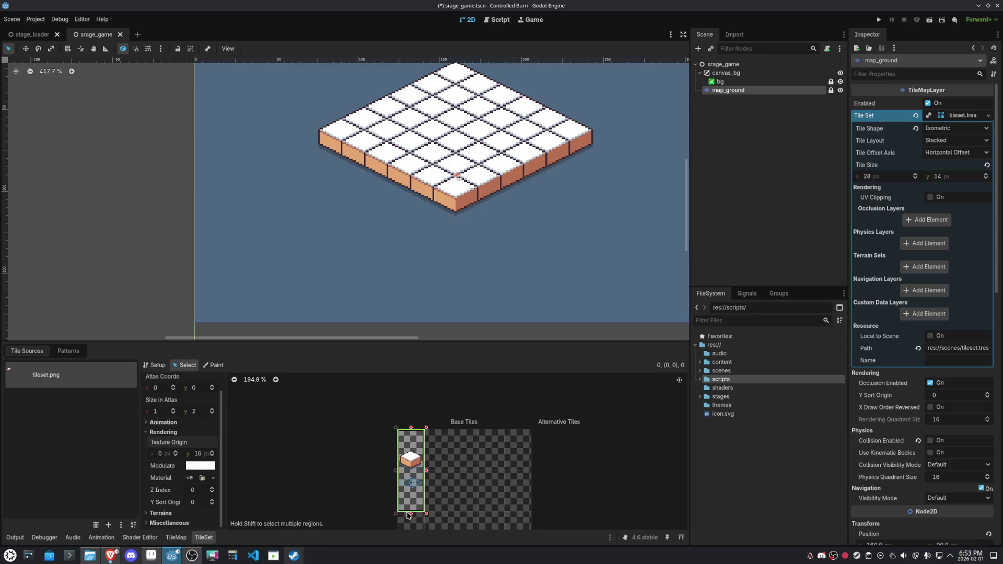
{"action": "left_click_drag", "start_coordinate": [410, 514], "coordinate": [412, 490]}
{"action": "key", "text": "ctrl+s"}
{"action": "scroll", "coordinate": [447, 277], "scroll_direction": "down", "scroll_amount": 3}
{"action": "left_click_drag", "start_coordinate": [448, 278], "coordinate": [445, 220]}
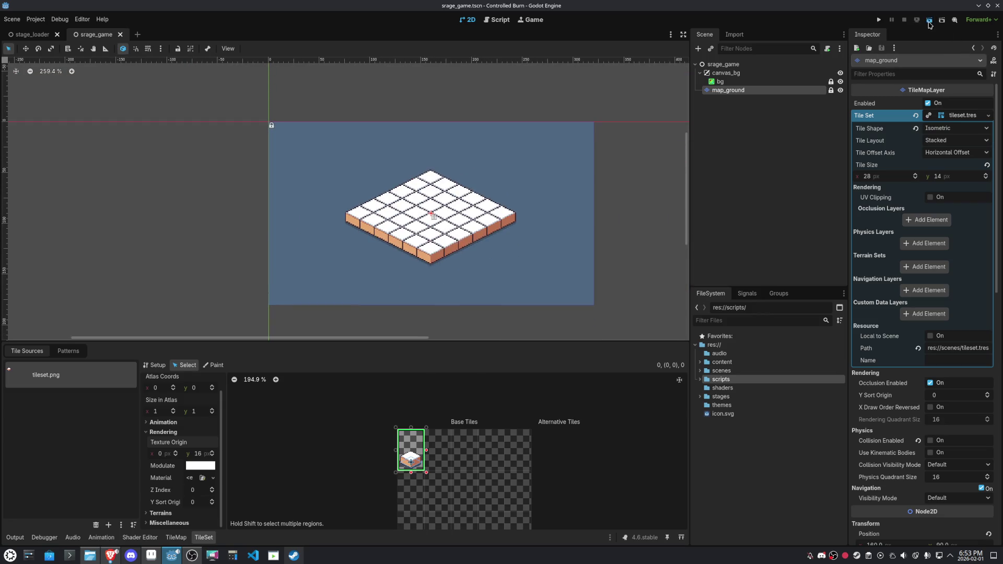
{"action": "left_click", "coordinate": [929, 21]}
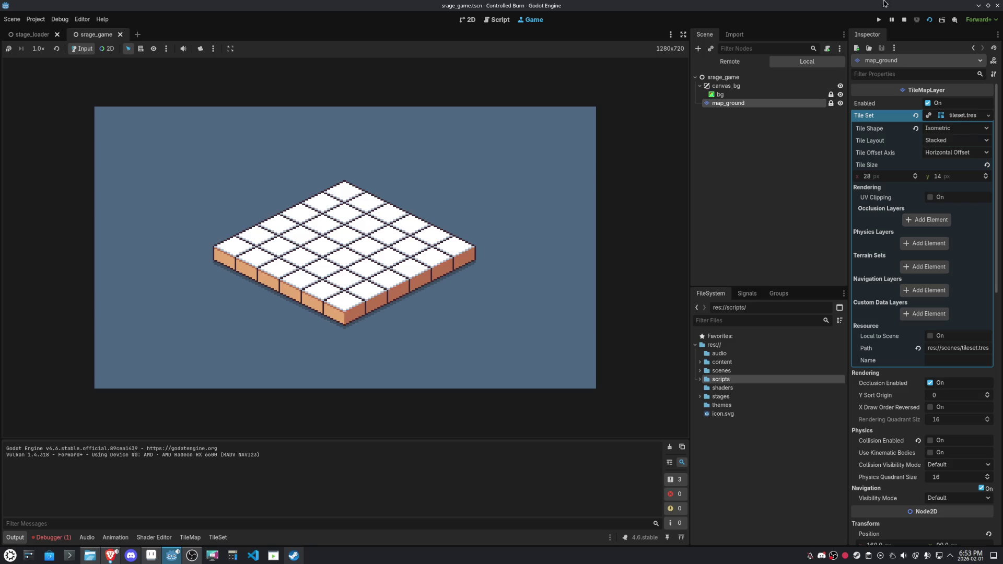
{"action": "left_click", "coordinate": [905, 21]}
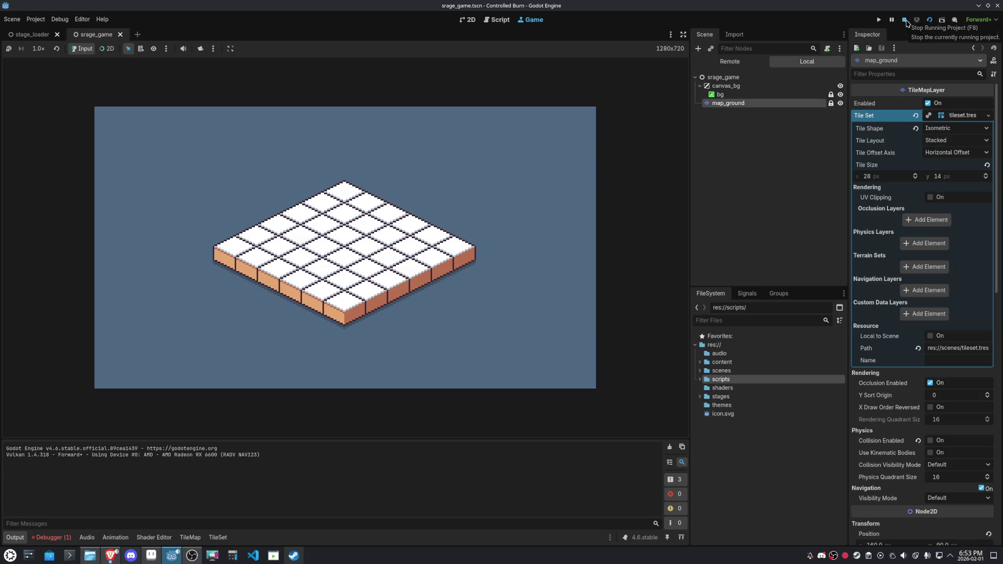
{"action": "scroll", "coordinate": [464, 189], "scroll_direction": "up", "scroll_amount": 5}
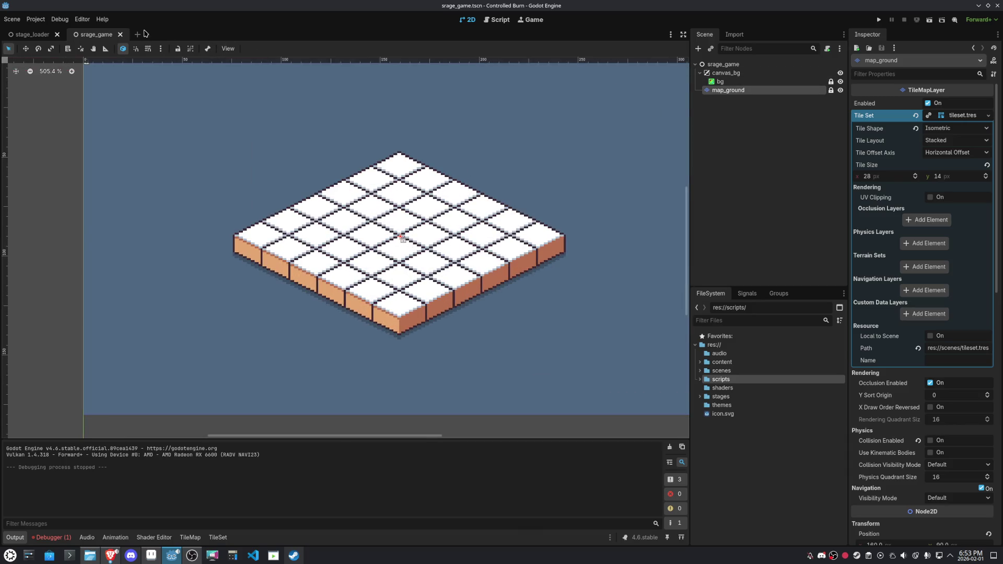
Add a Sprite2D node, save, open its texture Quick Load, then view Aseprite's Sprite-0005
{"action": "left_click", "coordinate": [698, 49]}
{"action": "type", "text": "sprite"}
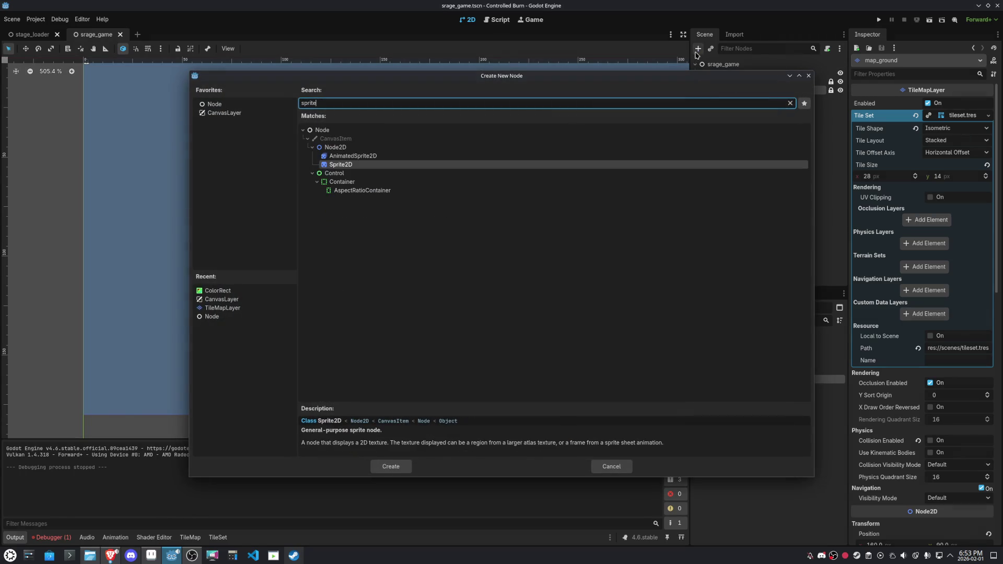
{"action": "key", "text": "Return"}
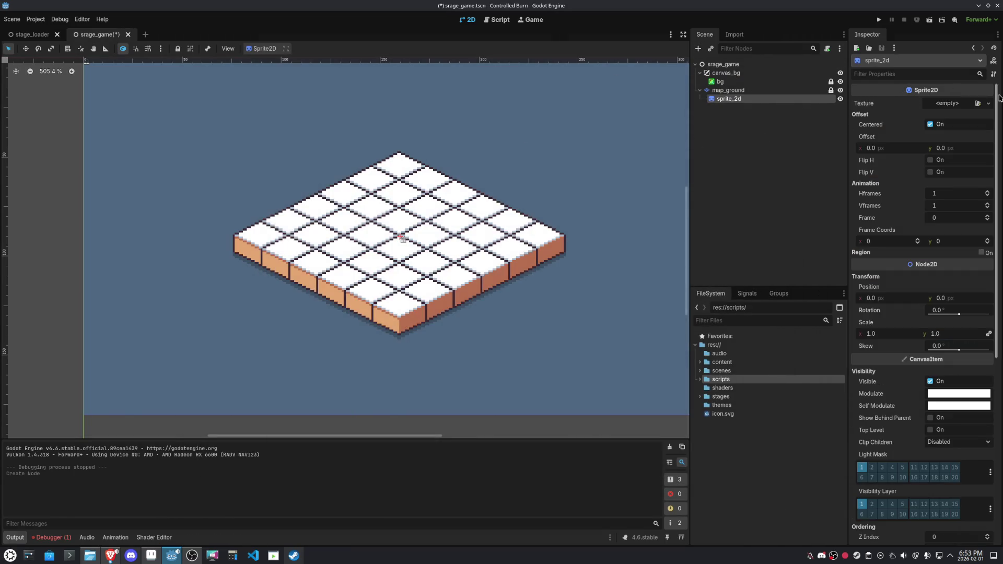
{"action": "key", "text": "ctrl+s"}
{"action": "left_click", "coordinate": [977, 104]}
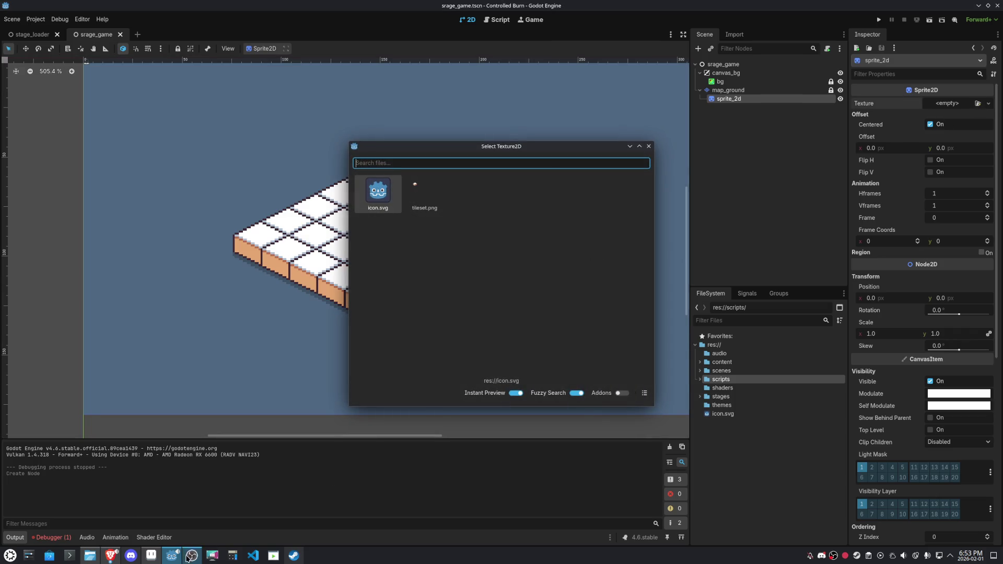
{"action": "left_click", "coordinate": [158, 557]}
{"action": "left_click", "coordinate": [431, 140]}
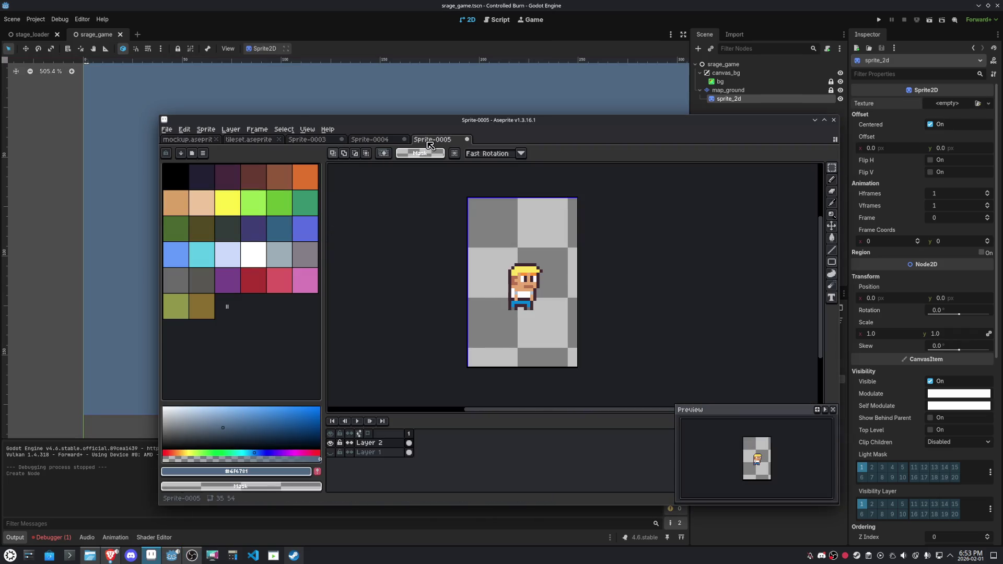
Cancel the first export and save the character sprite as player.aseprite
{"action": "left_click", "coordinate": [167, 130]}
{"action": "mouse_move", "coordinate": [195, 211]}
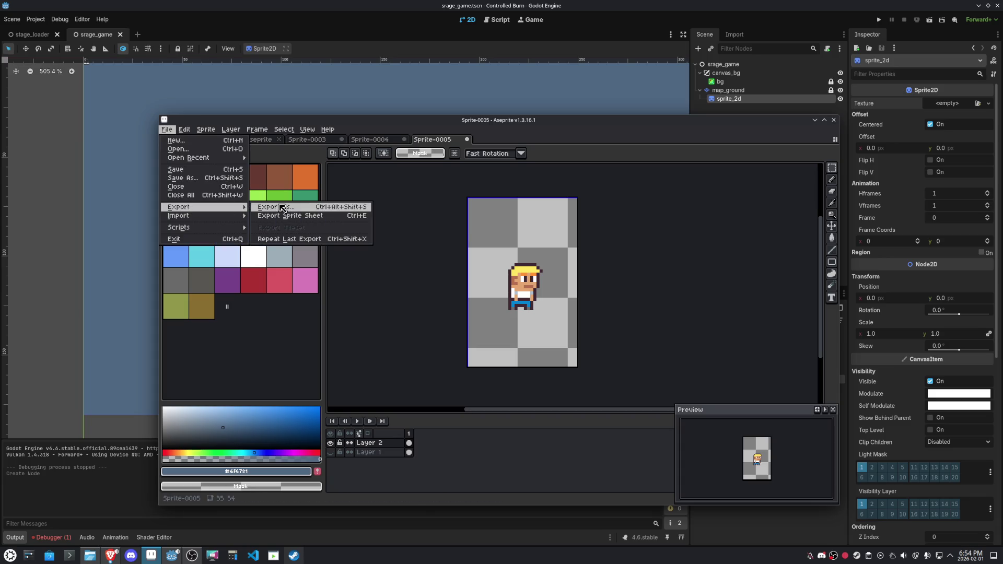
{"action": "left_click", "coordinate": [282, 209]}
{"action": "left_click", "coordinate": [567, 367]}
{"action": "key", "text": "ctrl+s"}
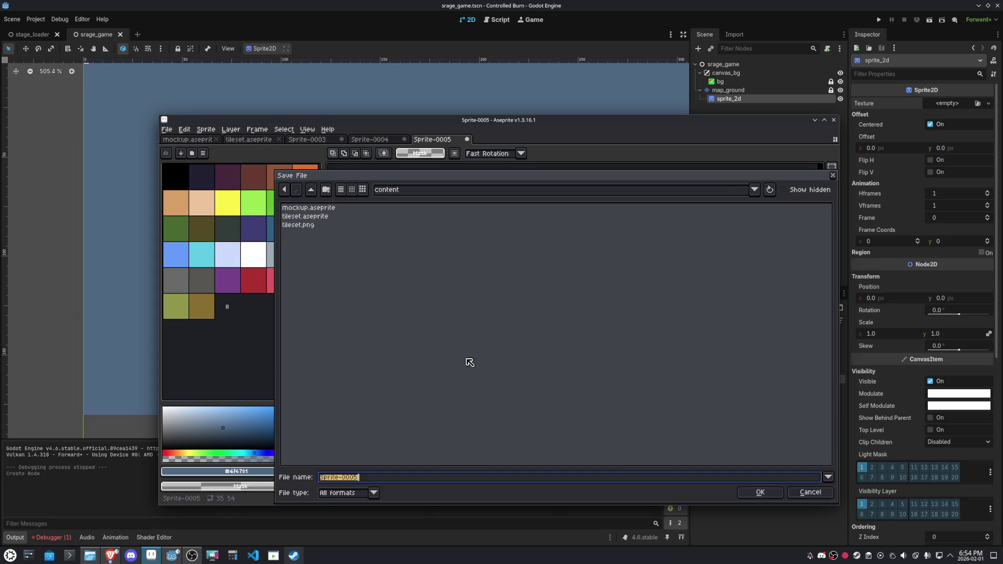
{"action": "type", "text": "Pr"}
{"action": "key", "text": "Return"}
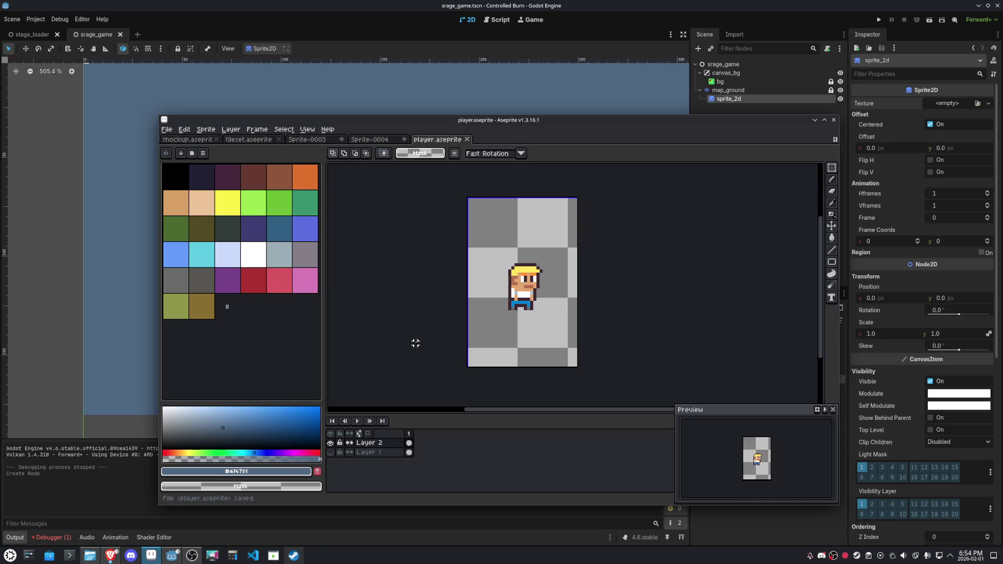
Export the player image with Export As, then return to Godot
{"action": "left_click", "coordinate": [166, 129]}
{"action": "mouse_move", "coordinate": [203, 207]}
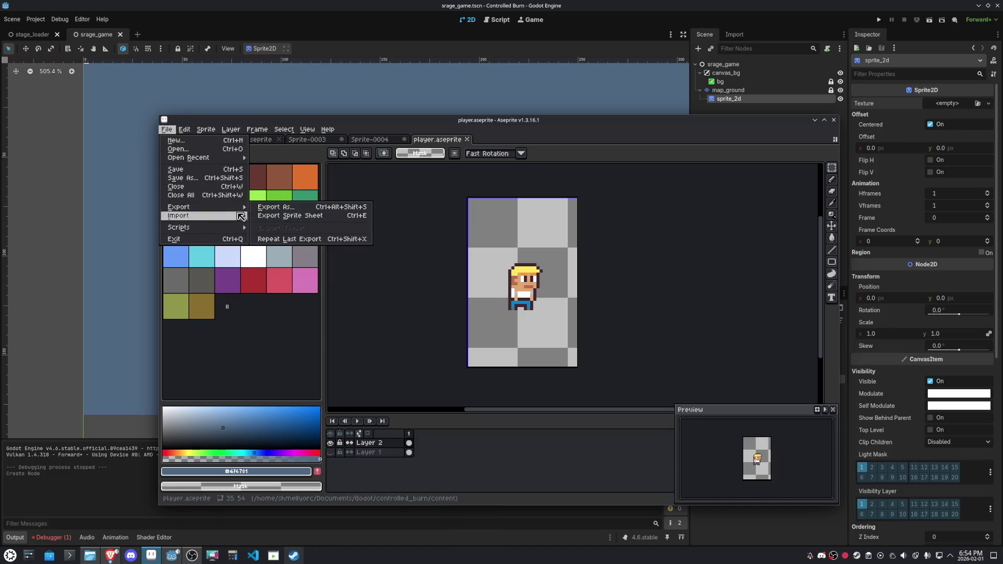
{"action": "left_click", "coordinate": [277, 207]}
{"action": "left_click", "coordinate": [516, 368]}
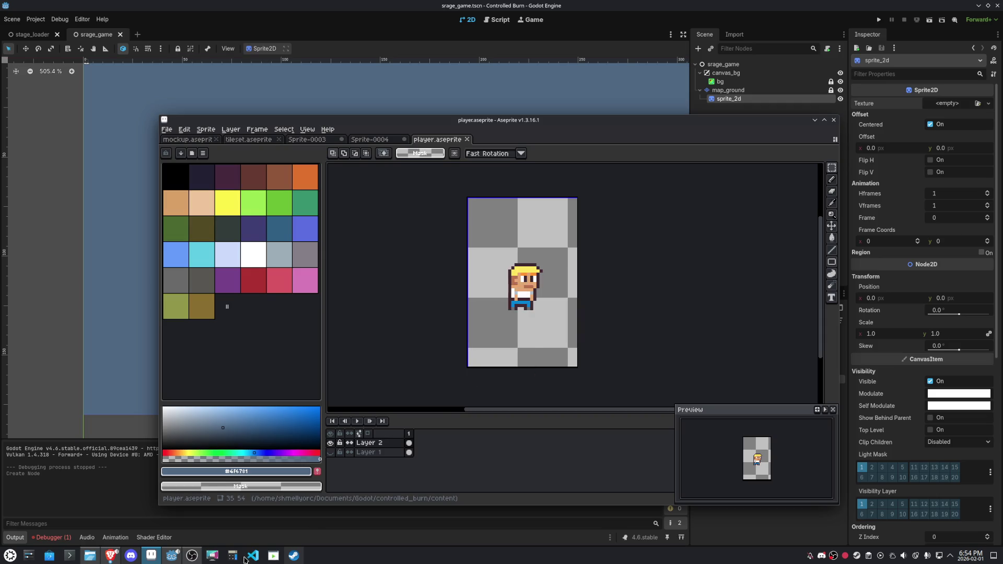
{"action": "left_click", "coordinate": [172, 555]}
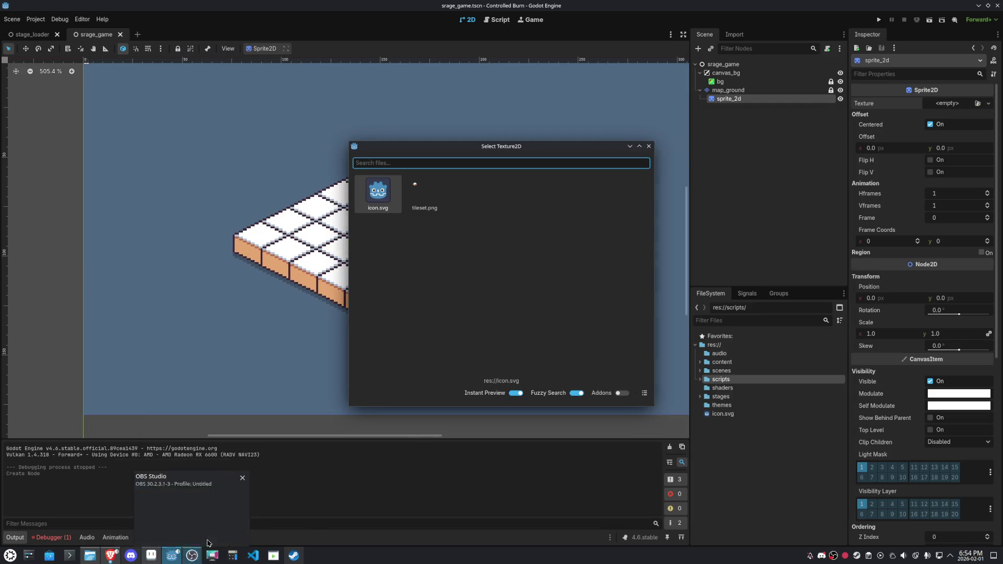
Assign player.png as sprite_2d's texture from the refreshed Quick Load list
{"action": "left_click", "coordinate": [648, 146]}
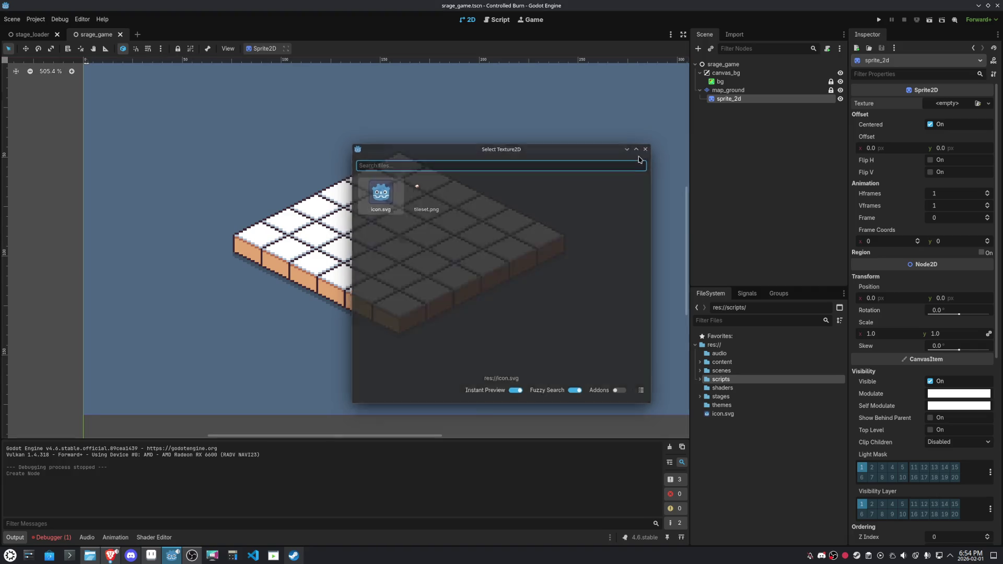
{"action": "left_click", "coordinate": [974, 104]}
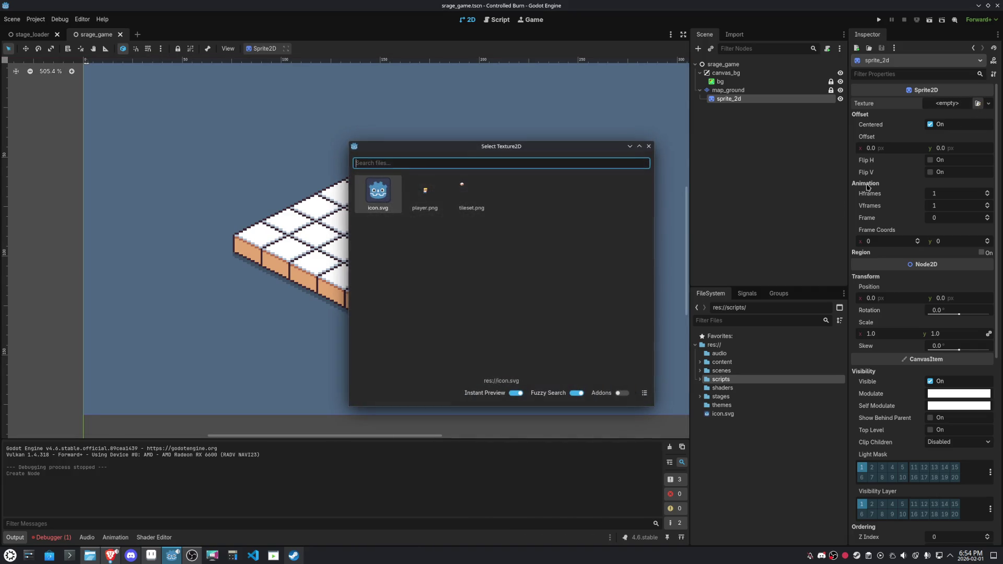
{"action": "double_click", "coordinate": [425, 199]}
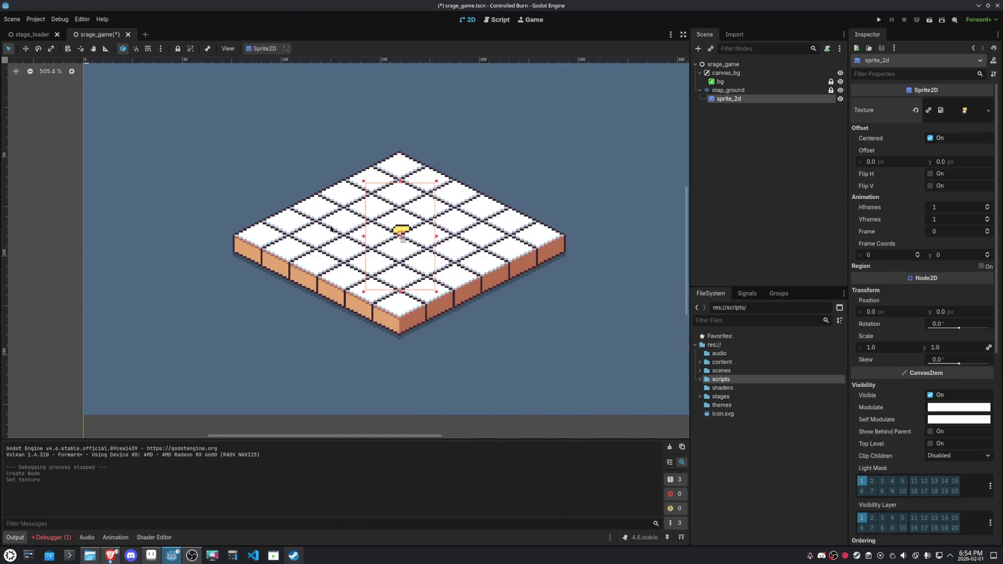
Move sprite_2d out from under map_ground to become a direct child of srage_game
{"action": "left_click", "coordinate": [717, 91]}
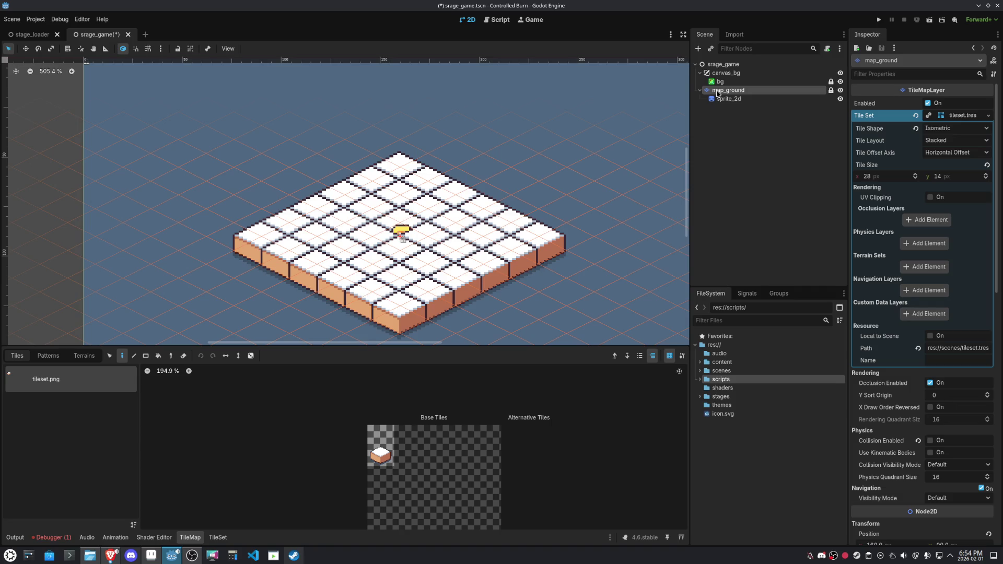
{"action": "left_click", "coordinate": [697, 49]}
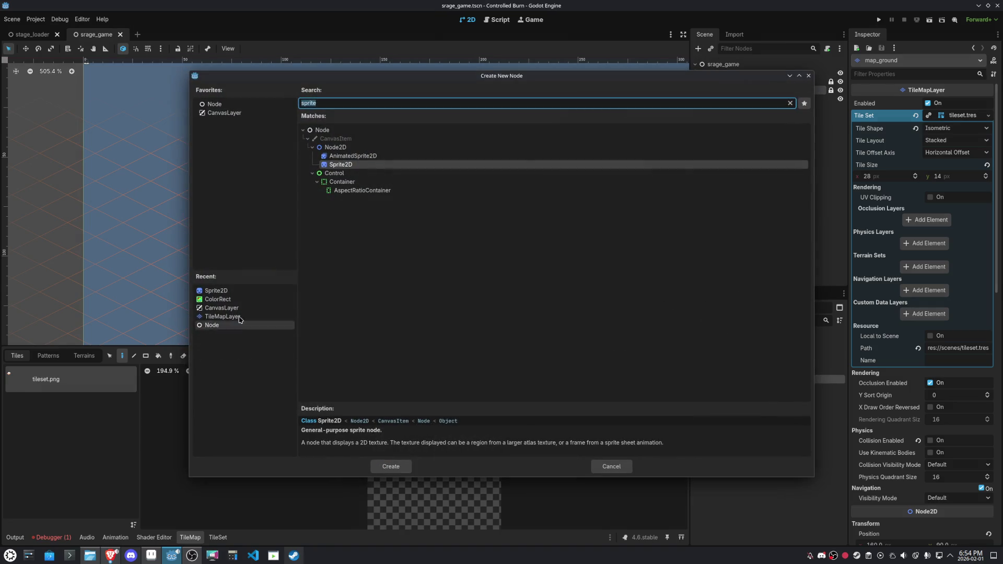
{"action": "left_click", "coordinate": [611, 466]}
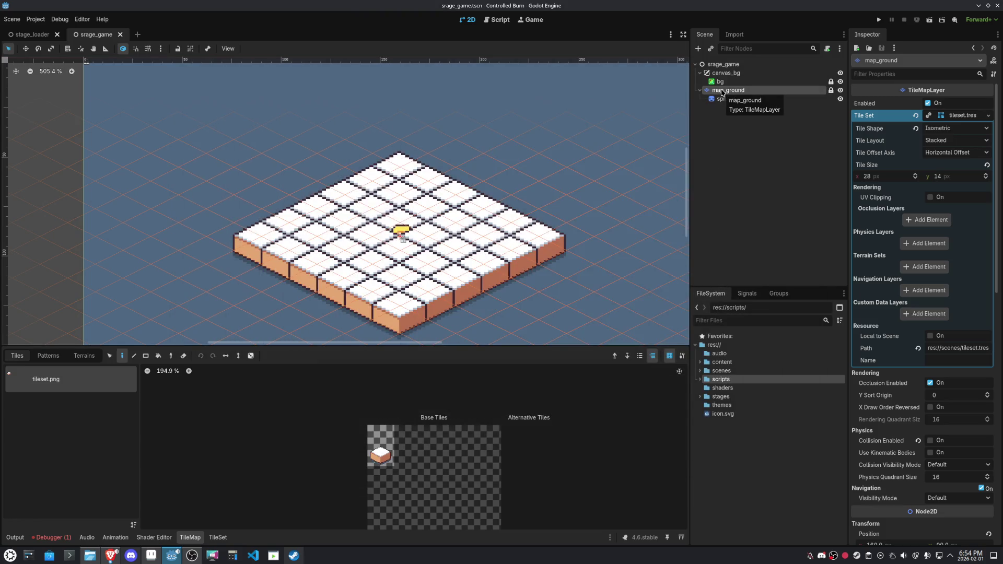
{"action": "left_click_drag", "start_coordinate": [727, 99], "coordinate": [730, 86]}
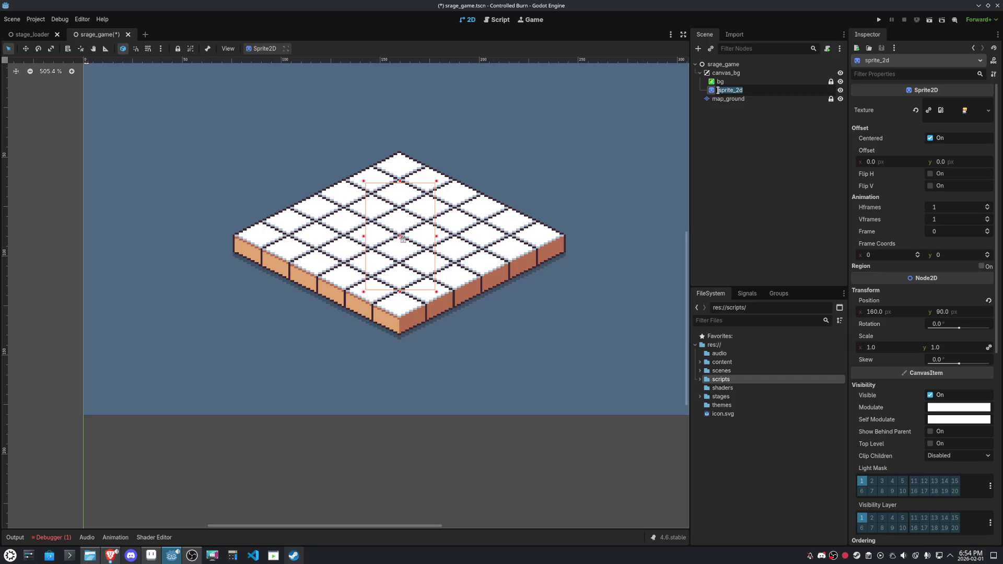
{"action": "left_click_drag", "start_coordinate": [718, 90], "coordinate": [720, 65]}
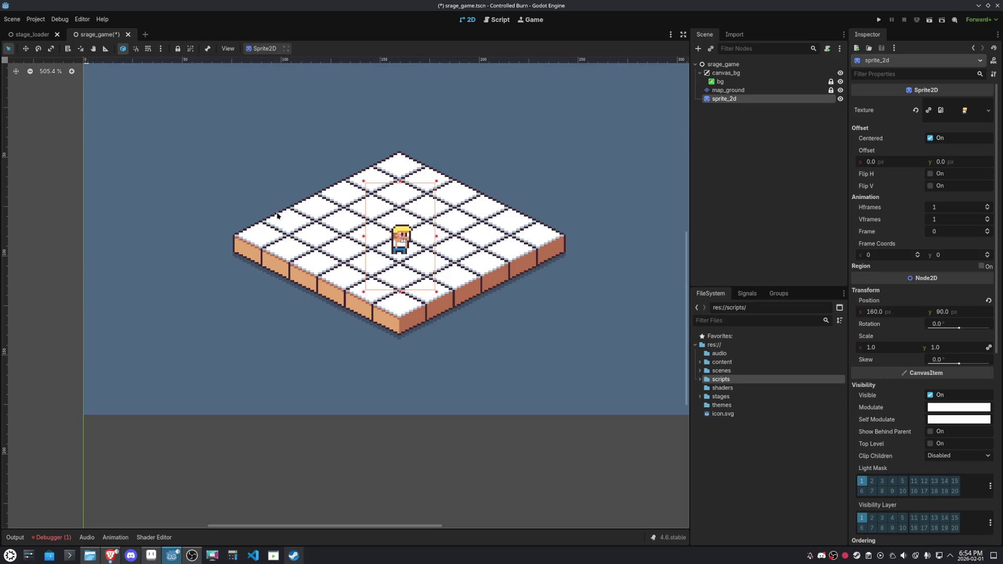
{"action": "scroll", "coordinate": [402, 209], "scroll_direction": "up", "scroll_amount": 7}
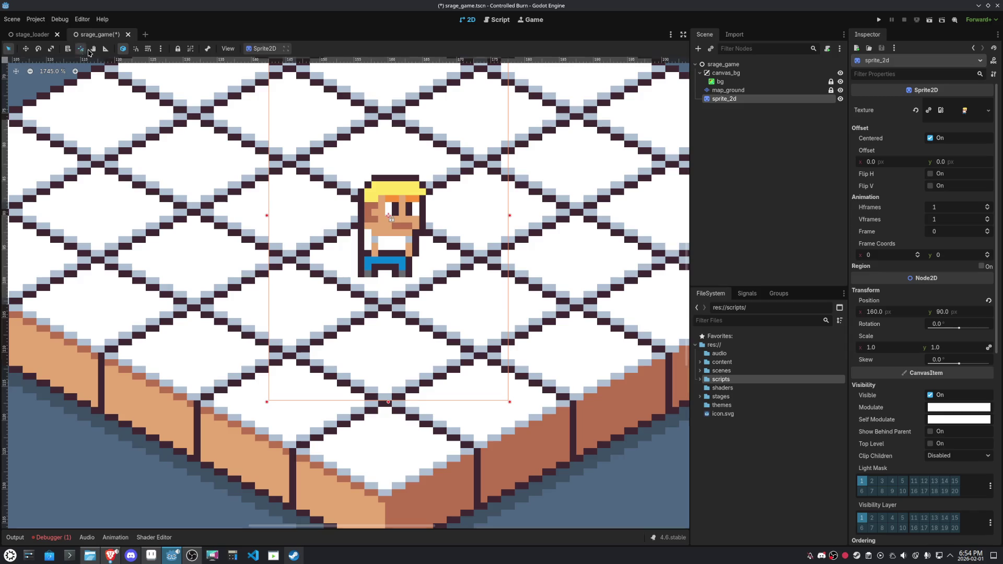
Set the player sprite's pivot at its feet and nudge it onto the centre tile
{"action": "left_click_drag", "start_coordinate": [387, 240], "coordinate": [385, 277]}
{"action": "left_click", "coordinate": [81, 48]}
{"action": "left_click", "coordinate": [387, 223]}
{"action": "left_click", "coordinate": [26, 48]}
{"action": "left_click_drag", "start_coordinate": [393, 214], "coordinate": [389, 215]}
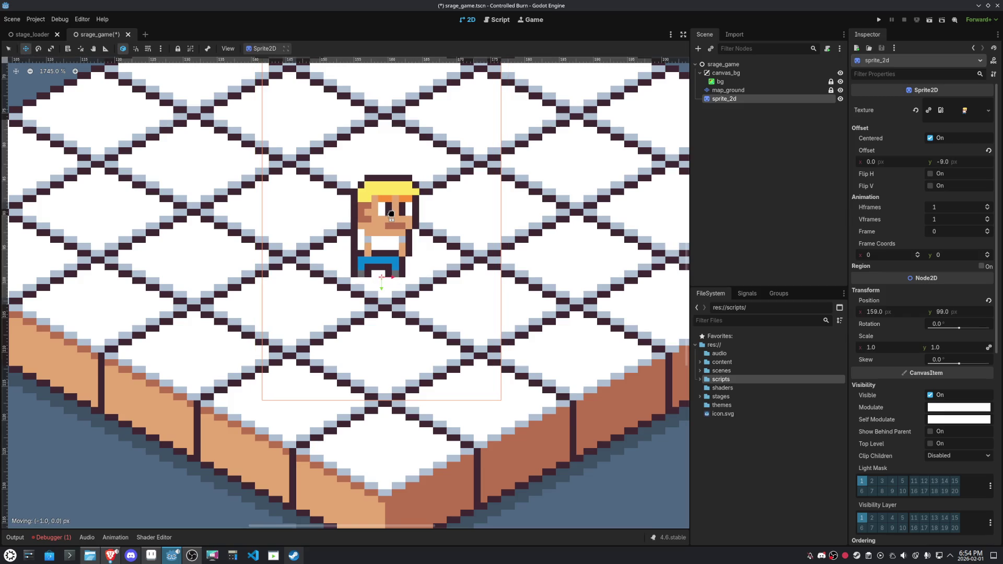
{"action": "scroll", "coordinate": [391, 213], "scroll_direction": "down", "scroll_amount": 5}
{"action": "left_click_drag", "start_coordinate": [401, 220], "coordinate": [402, 217]}
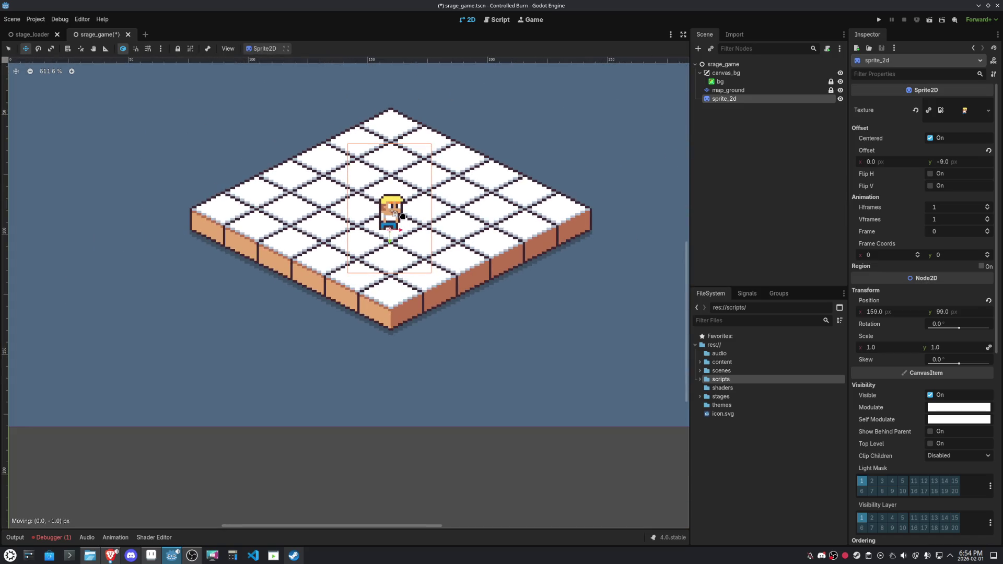
{"action": "scroll", "coordinate": [392, 207], "scroll_direction": "up", "scroll_amount": 2}
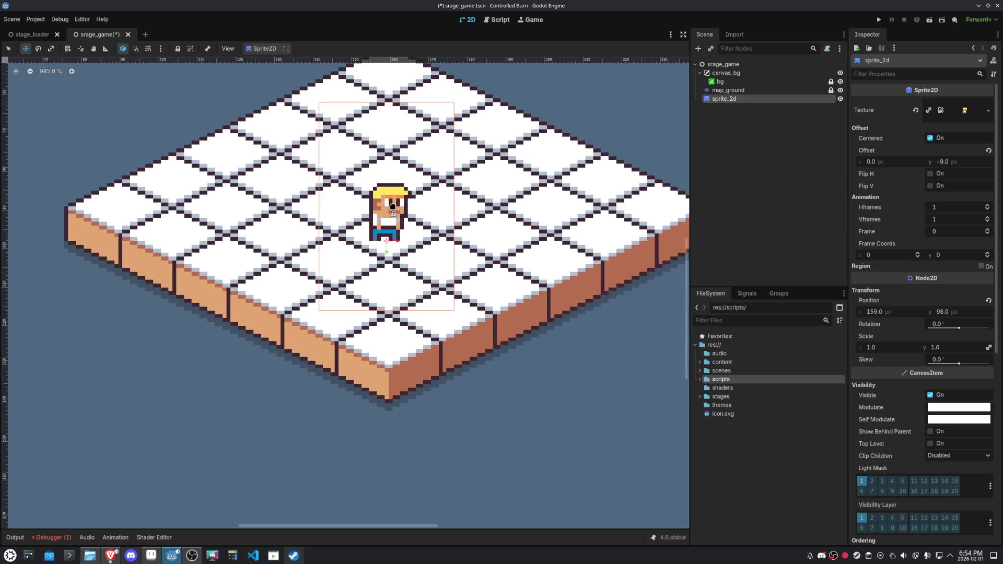
{"action": "scroll", "coordinate": [393, 206], "scroll_direction": "down", "scroll_amount": 5}
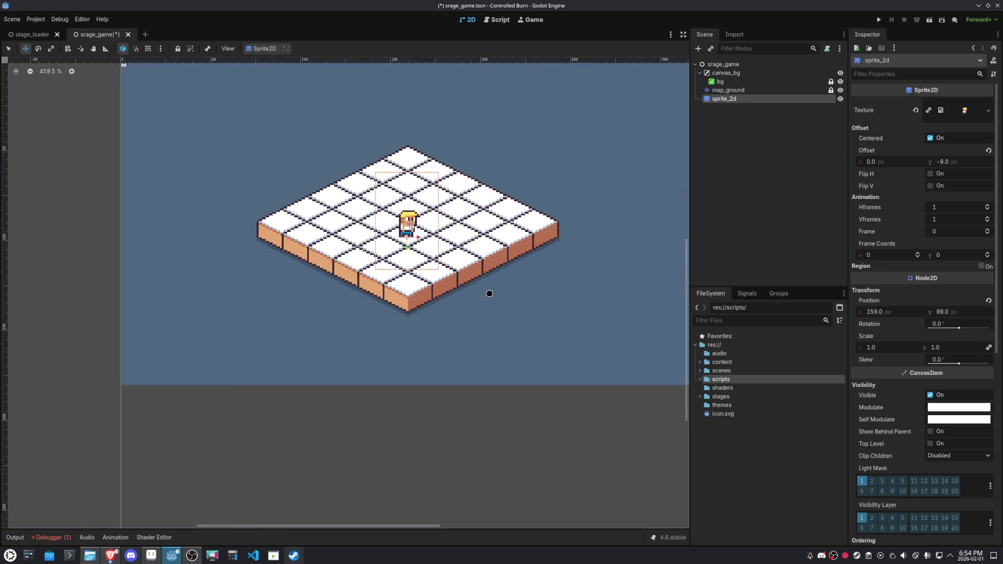
Deselect the sprite, shift the view, and run the srage_game scene
{"action": "left_click", "coordinate": [8, 48]}
{"action": "left_click", "coordinate": [213, 262]}
{"action": "left_click_drag", "start_coordinate": [457, 283], "coordinate": [424, 348]}
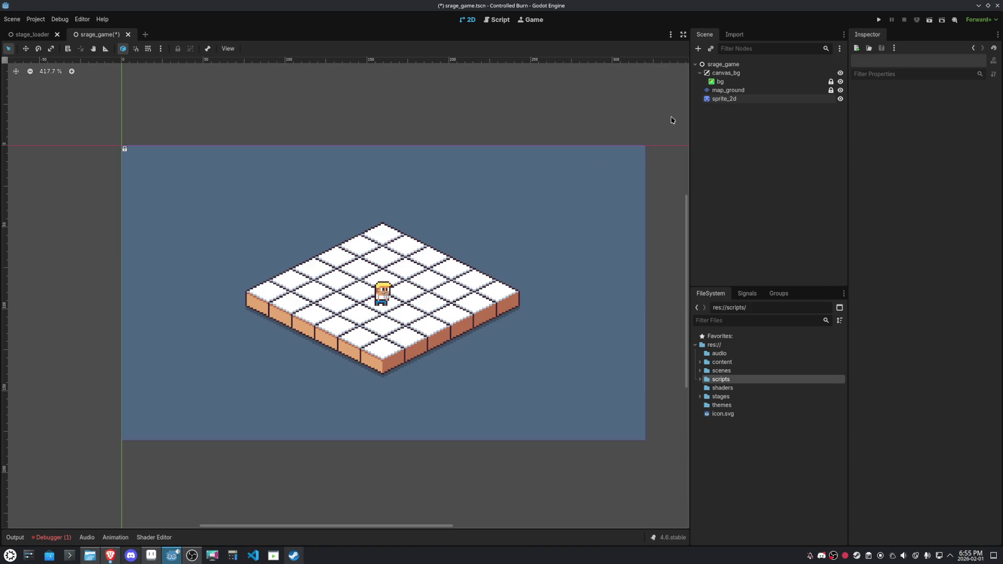
{"action": "left_click", "coordinate": [928, 20]}
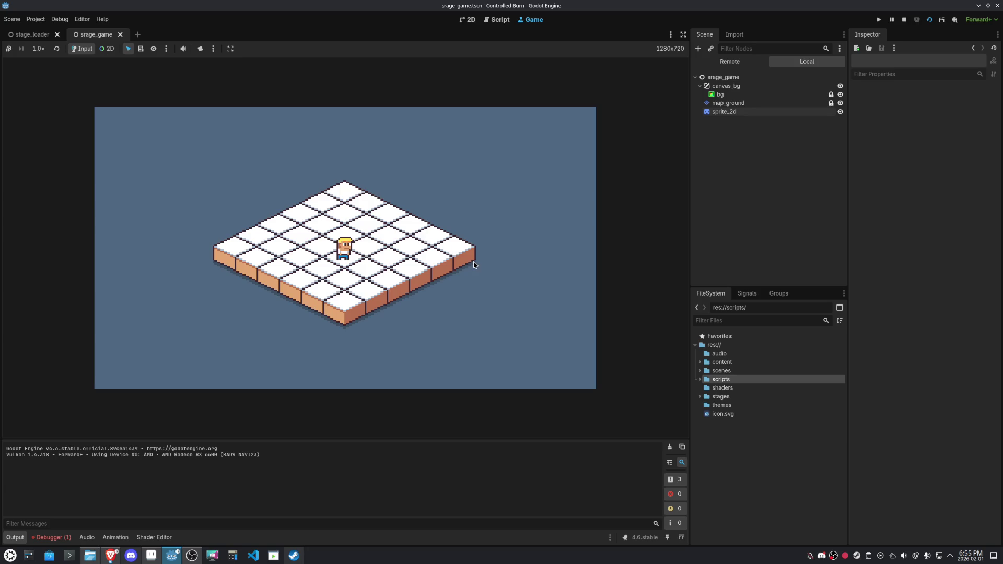
Select map_ground and edit the height of its isometric 28 × 14 tile size
{"action": "left_click", "coordinate": [729, 103]}
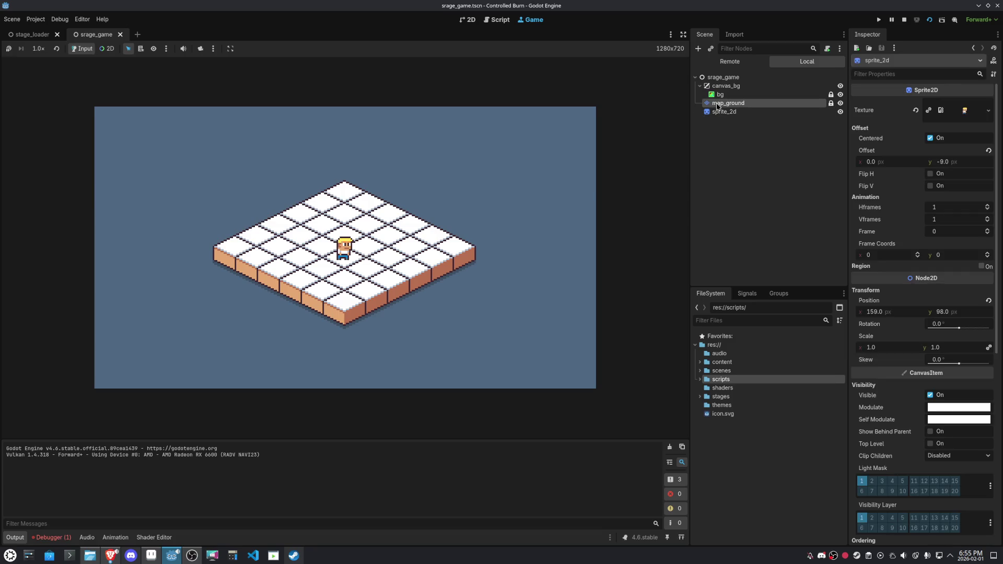
{"action": "left_click", "coordinate": [963, 179]}
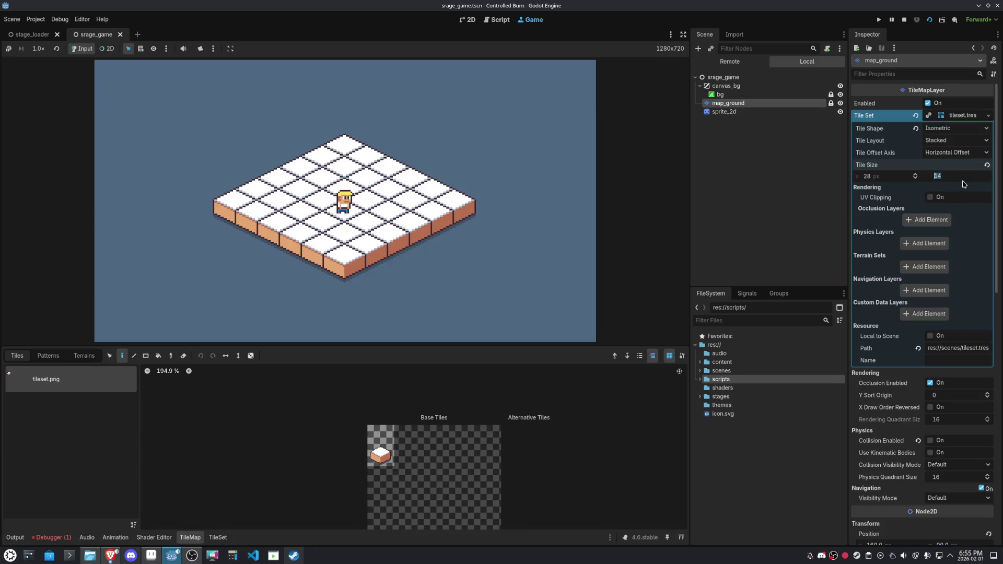
Stop the game and try map_ground tile heights of 13 and then 12 px
{"action": "type", "text": "13"}
{"action": "key", "text": "Return"}
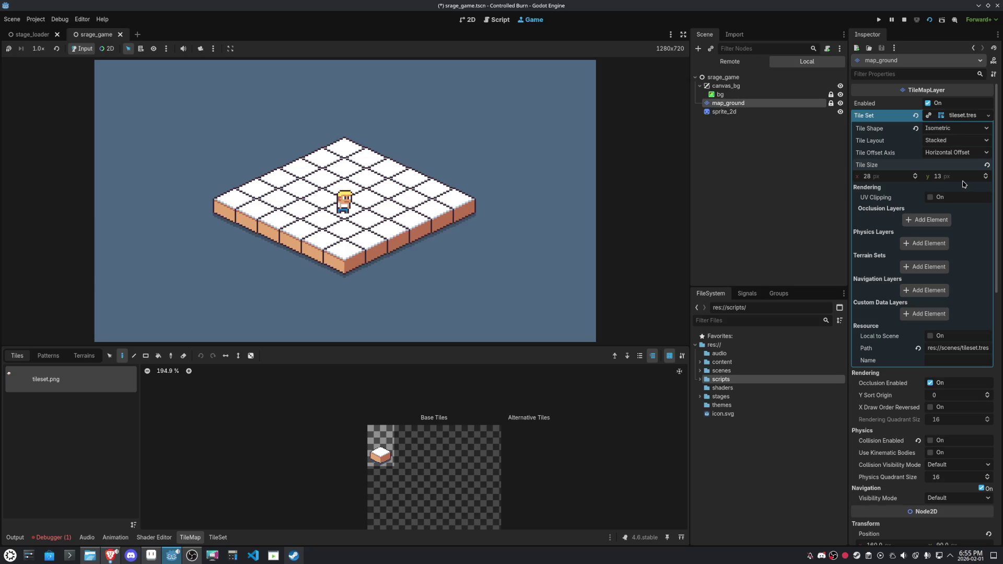
{"action": "key", "text": "F8"}
{"action": "scroll", "coordinate": [410, 330], "scroll_direction": "up", "scroll_amount": 5}
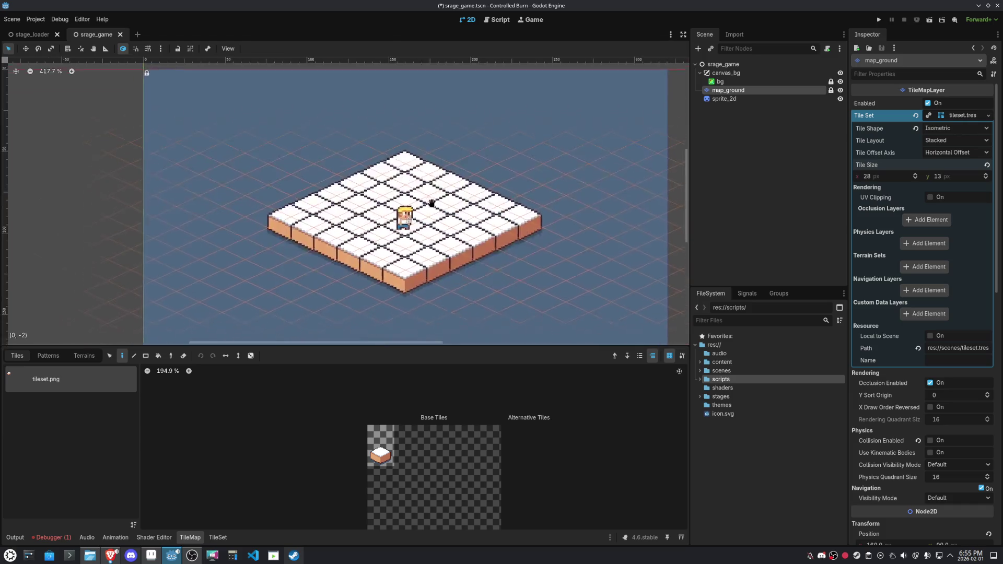
{"action": "scroll", "coordinate": [434, 311], "scroll_direction": "up", "scroll_amount": 3}
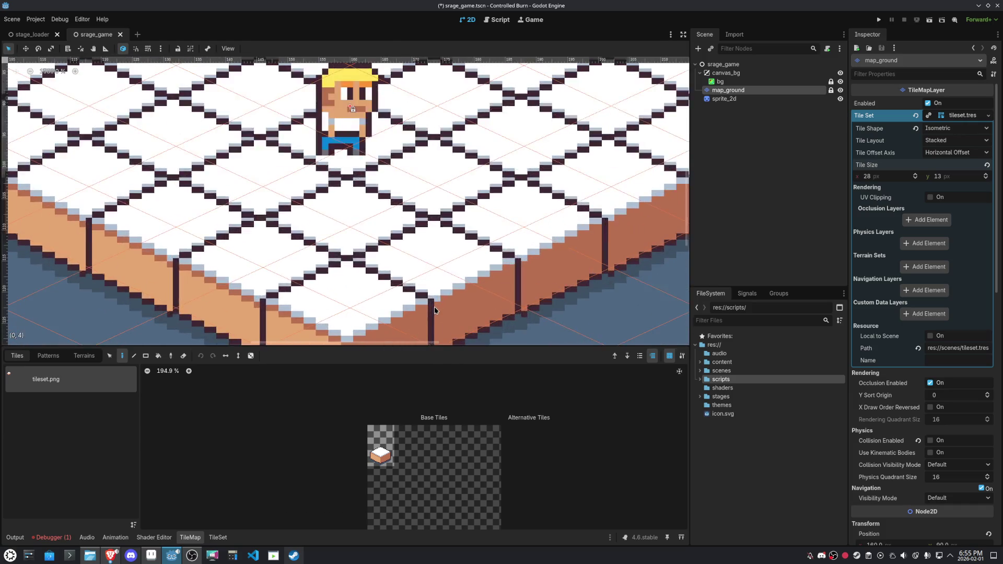
{"action": "type", "text": "12"}
{"action": "key", "text": "Return"}
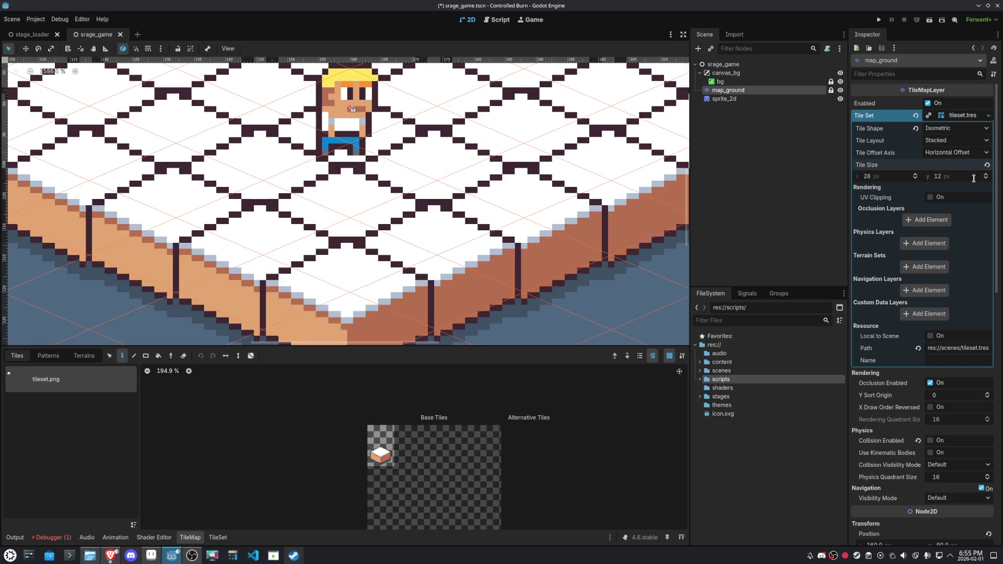
Experiment with tile heights of 14, 12, 10 and back to 14 px, then re-centre the floor
{"action": "scroll", "coordinate": [485, 191], "scroll_direction": "down", "scroll_amount": 4}
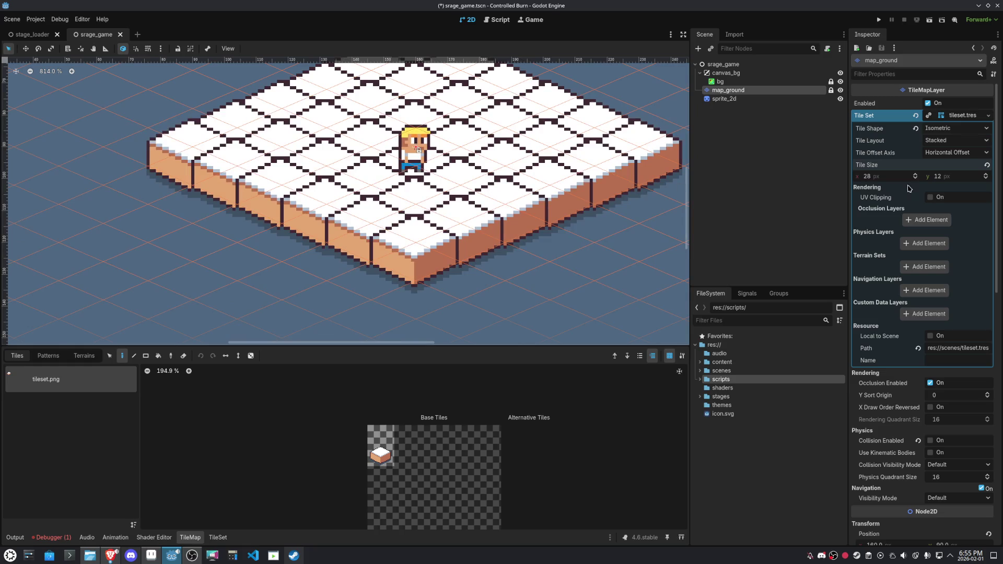
{"action": "left_click", "coordinate": [947, 179]}
{"action": "type", "text": "14"}
{"action": "key", "text": "Return"}
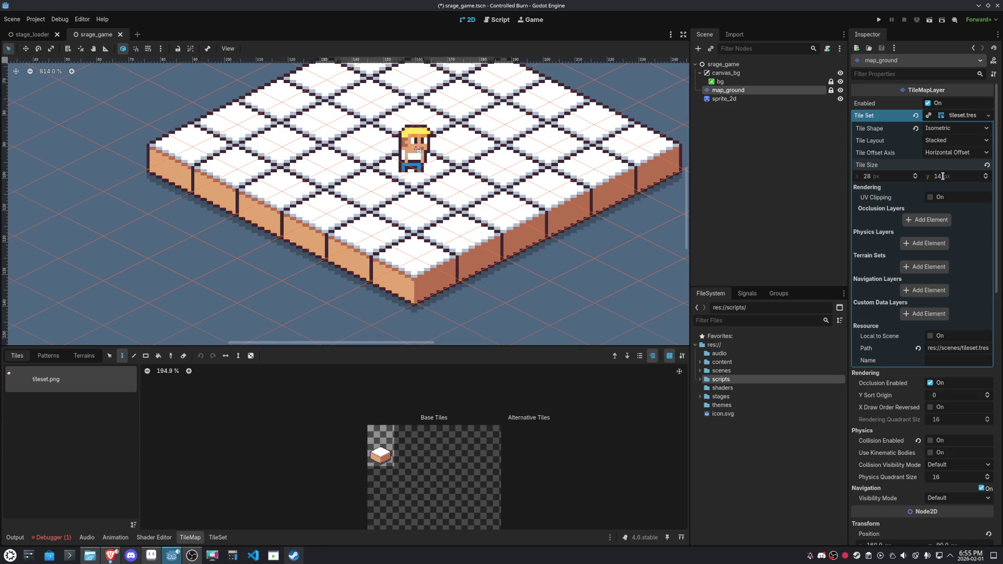
{"action": "double_click", "coordinate": [943, 177]}
{"action": "type", "text": "12"}
{"action": "key", "text": "Return"}
{"action": "double_click", "coordinate": [946, 176]}
{"action": "type", "text": "1"}
{"action": "key", "text": "Return"}
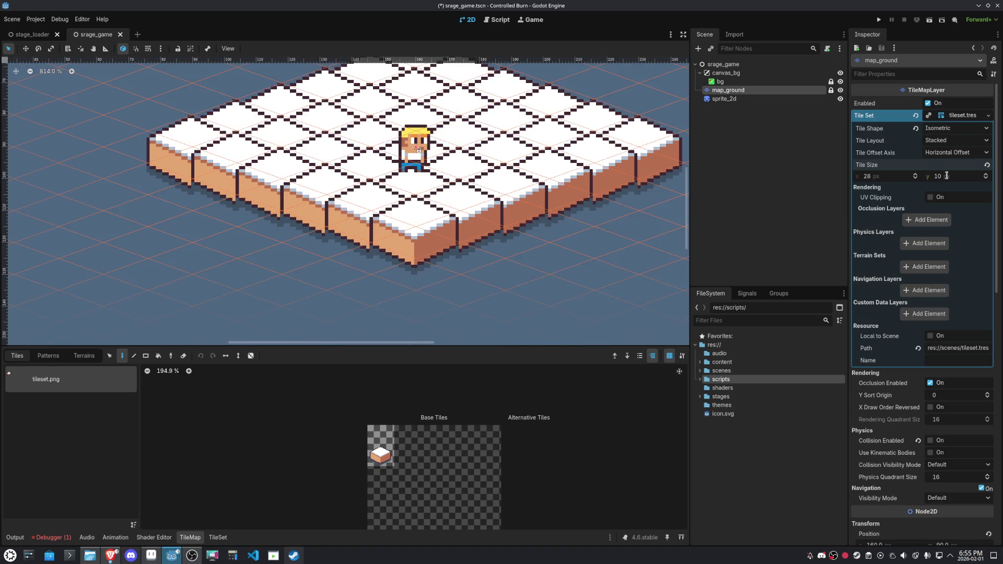
{"action": "double_click", "coordinate": [946, 176]}
{"action": "type", "text": "14"}
{"action": "key", "text": "Return"}
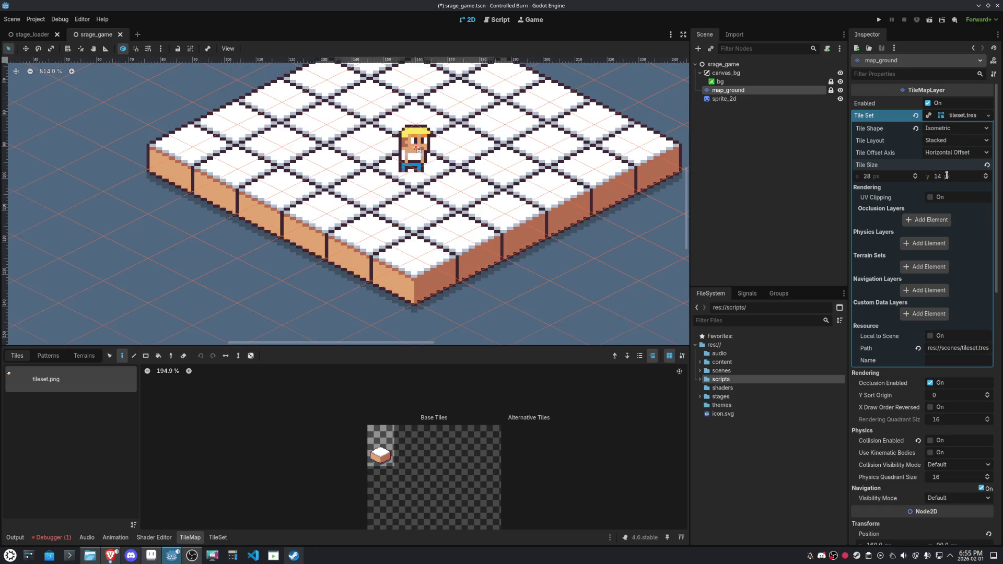
{"action": "scroll", "coordinate": [344, 256], "scroll_direction": "up", "scroll_amount": 10}
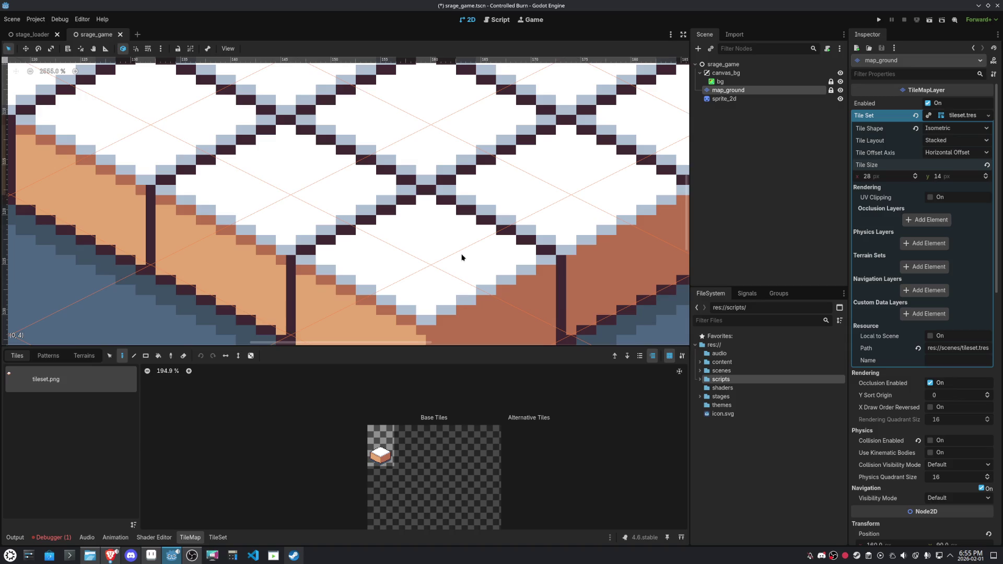
{"action": "scroll", "coordinate": [461, 257], "scroll_direction": "down", "scroll_amount": 6}
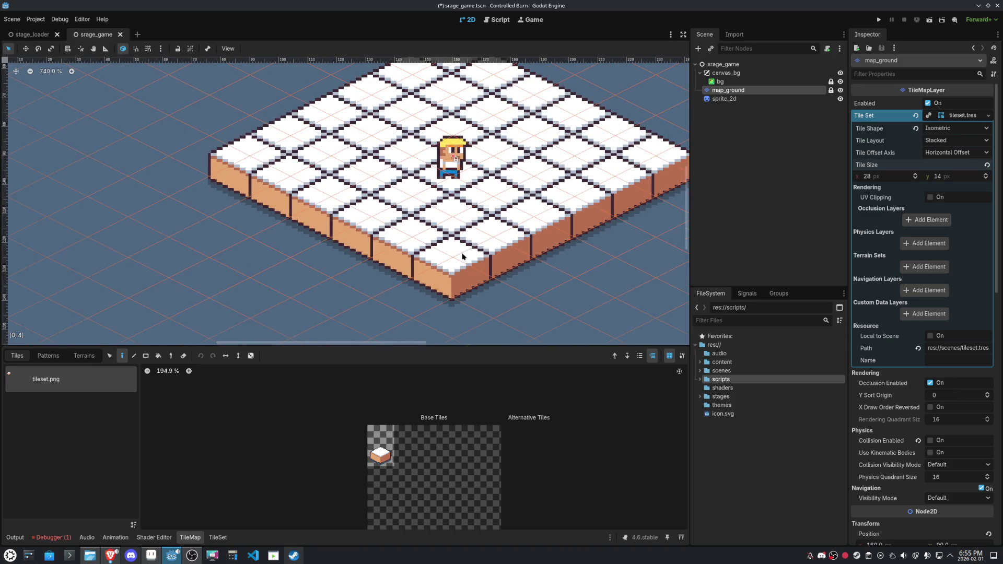
{"action": "mouse_move", "coordinate": [495, 180]}
{"action": "left_mouse_down"}
{"action": "mouse_move", "coordinate": [433, 249]}
{"action": "mouse_move", "coordinate": [434, 200]}
{"action": "left_mouse_up"}
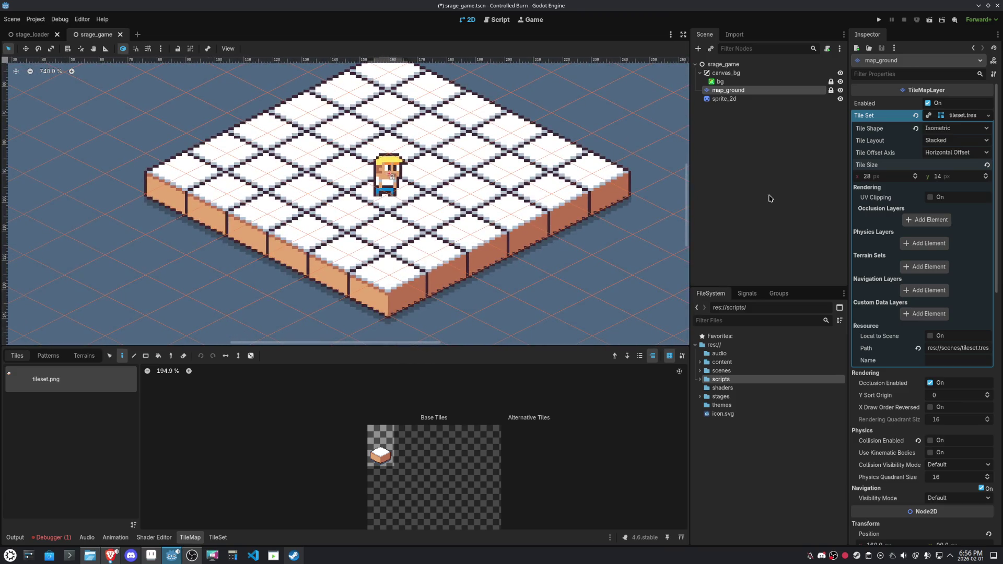
Try tile widths 26 and 25, then settle the tile size at 24 × 12 px
{"action": "left_click", "coordinate": [881, 178]}
{"action": "type", "text": "26"}
{"action": "key", "text": "Return"}
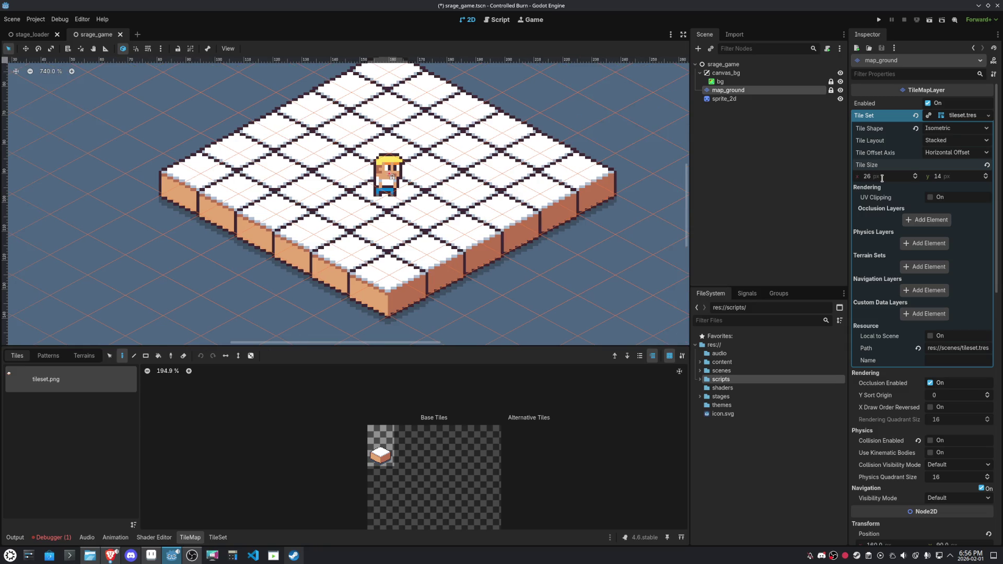
{"action": "left_click", "coordinate": [881, 178]}
{"action": "type", "text": "25"}
{"action": "key", "text": "Return"}
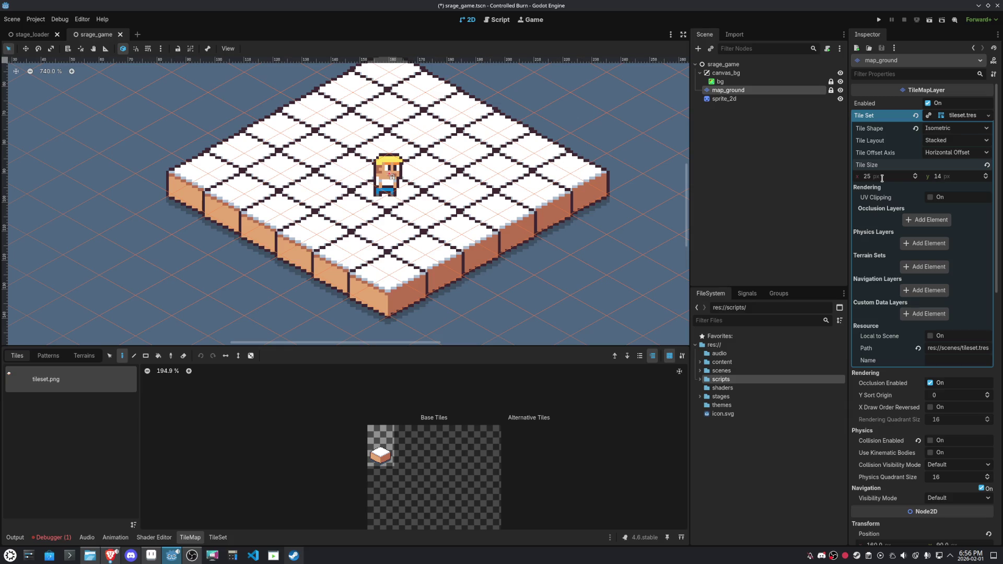
{"action": "scroll", "coordinate": [282, 282], "scroll_direction": "up", "scroll_amount": 3}
{"action": "scroll", "coordinate": [501, 277], "scroll_direction": "up", "scroll_amount": 6}
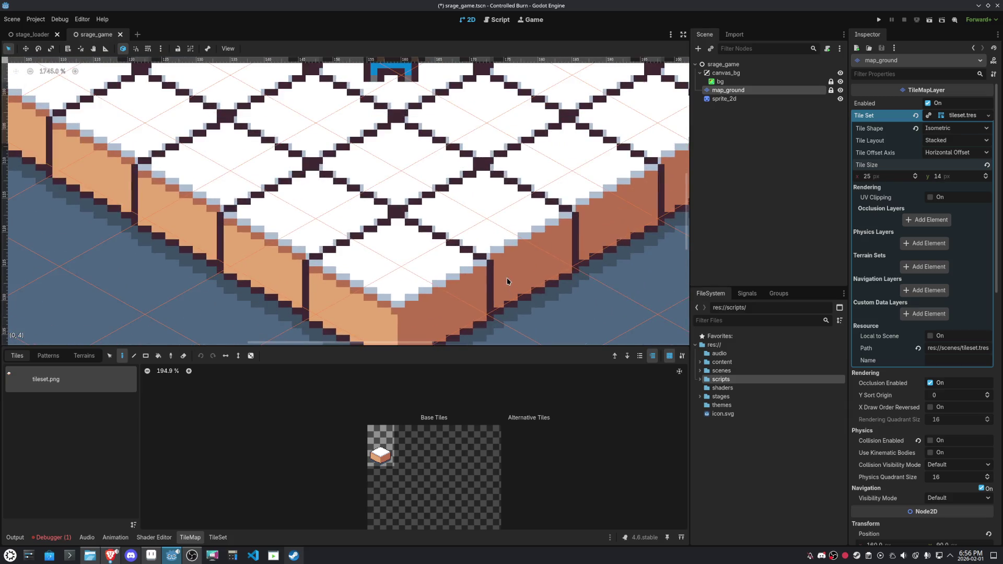
{"action": "left_click", "coordinate": [900, 176]}
{"action": "type", "text": "24"}
{"action": "key", "text": "Return"}
{"action": "left_click", "coordinate": [959, 176]}
{"action": "type", "text": "12"}
{"action": "key", "text": "Return"}
{"action": "scroll", "coordinate": [488, 186], "scroll_direction": "down", "scroll_amount": 7}
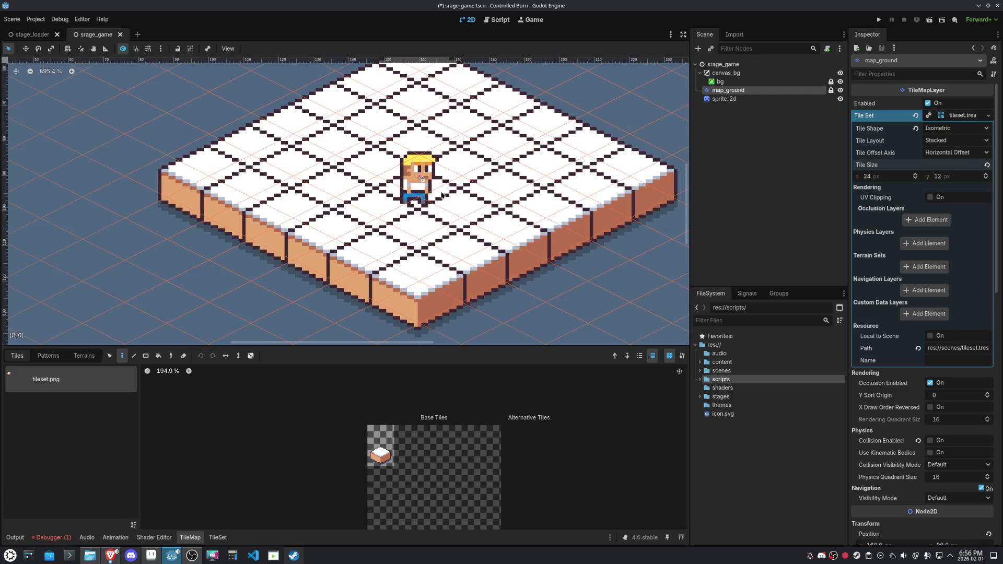
Raise the character sprite 5 px to position 160, 94
{"action": "left_click", "coordinate": [420, 181]}
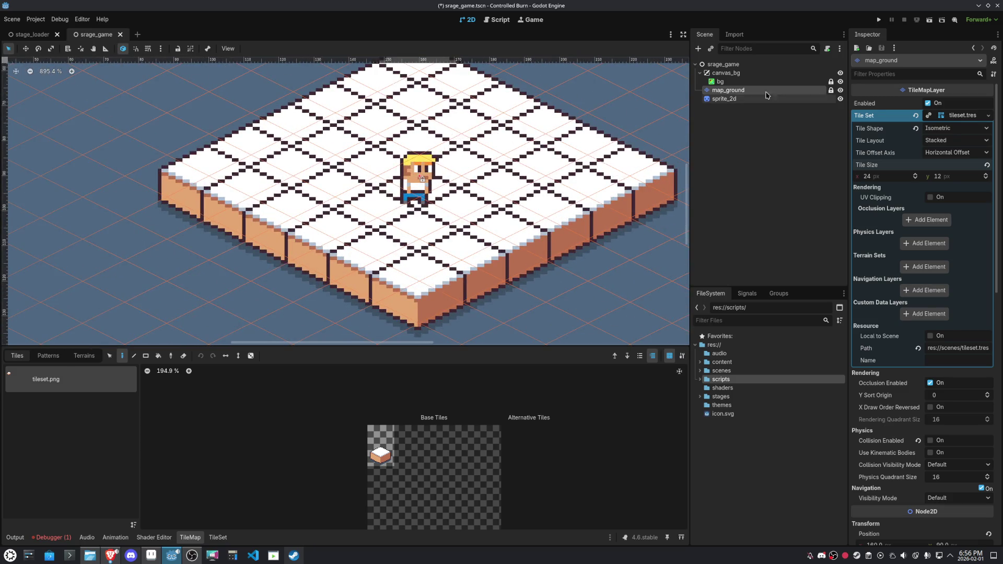
{"action": "key", "text": "w"}
{"action": "left_click_drag", "start_coordinate": [426, 204], "coordinate": [430, 184]}
{"action": "left_click", "coordinate": [8, 48]}
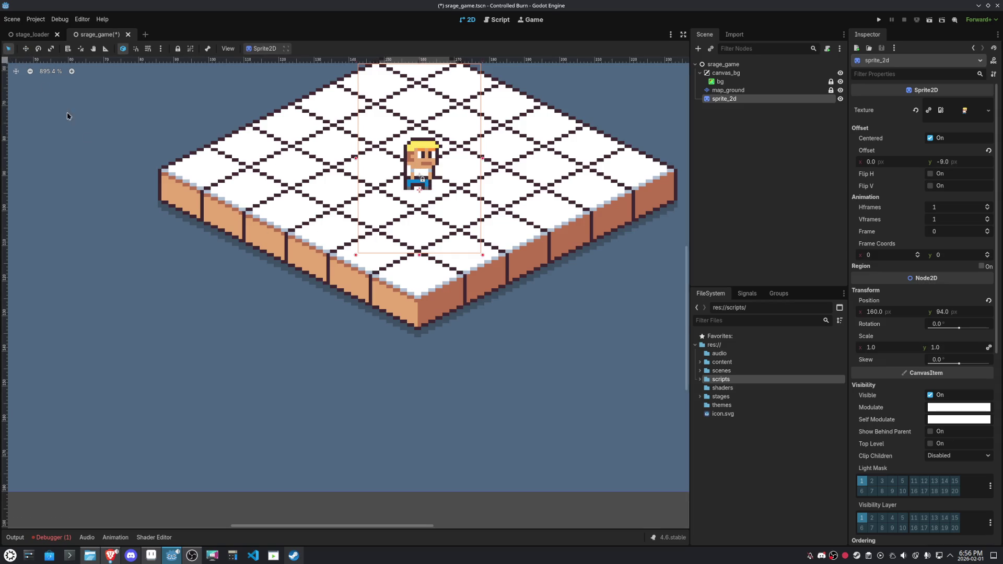
Deselect the sprite, run srage_game with the 24 × 12 tiles, then stop the game
{"action": "left_click", "coordinate": [209, 251]}
{"action": "scroll", "coordinate": [212, 250], "scroll_direction": "down", "scroll_amount": 3}
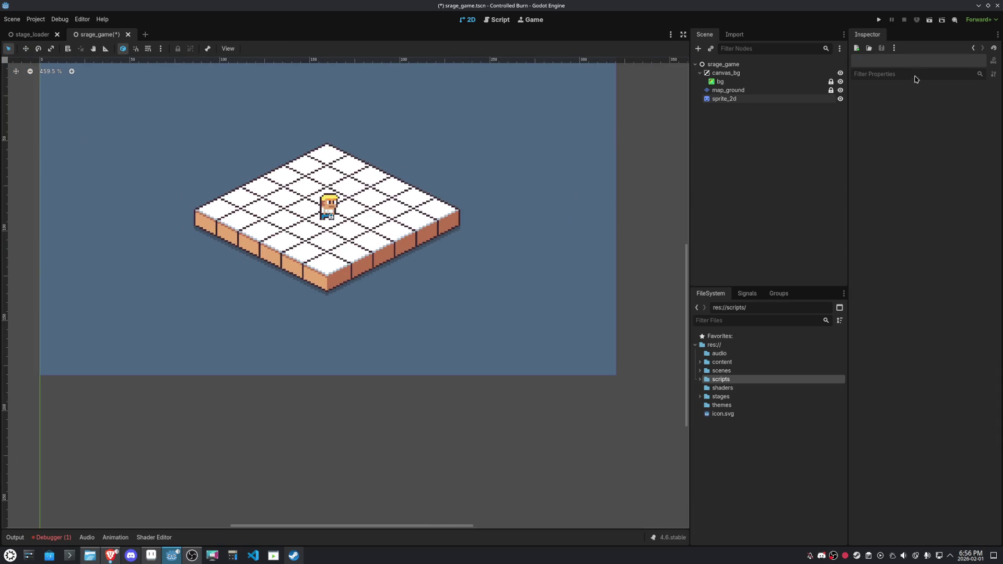
{"action": "left_click", "coordinate": [929, 19]}
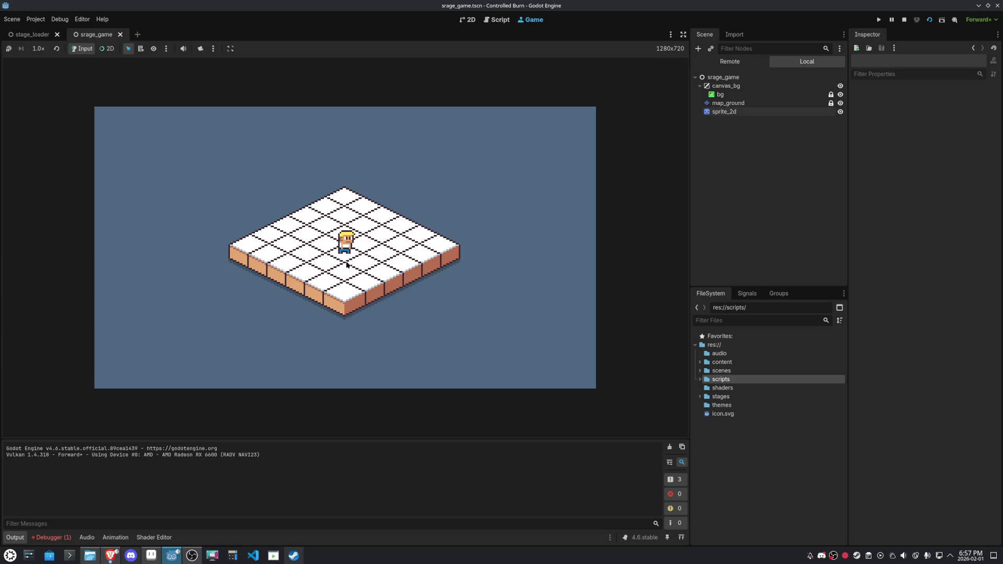
{"action": "left_click", "coordinate": [904, 20]}
{"action": "scroll", "coordinate": [365, 200], "scroll_direction": "down", "scroll_amount": 3}
{"action": "scroll", "coordinate": [408, 251], "scroll_direction": "up", "scroll_amount": 1}
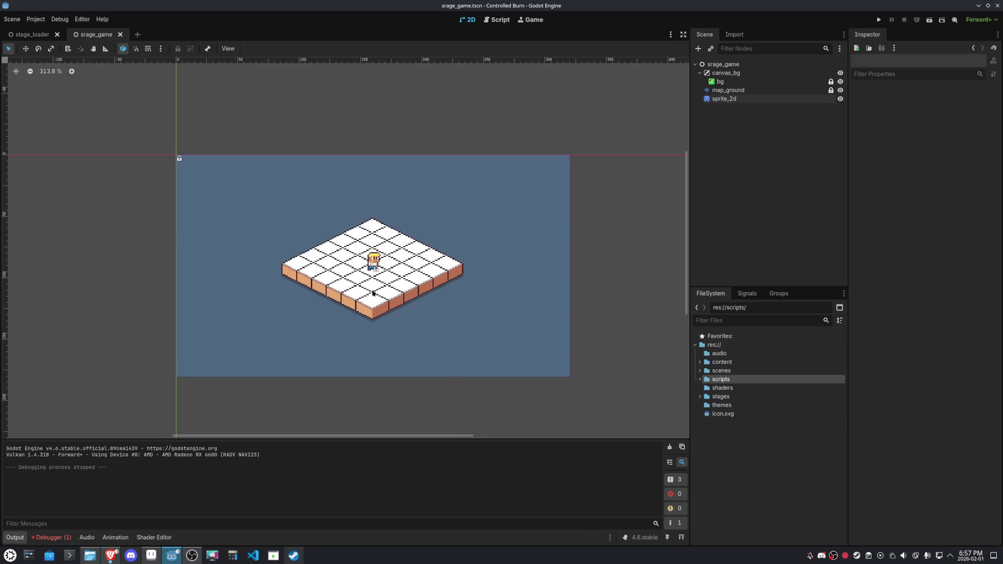
Select map_ground to show its TileMap panel with the tileset.png cube tile
{"action": "scroll", "coordinate": [377, 291], "scroll_direction": "up", "scroll_amount": 3}
{"action": "left_click", "coordinate": [723, 63]}
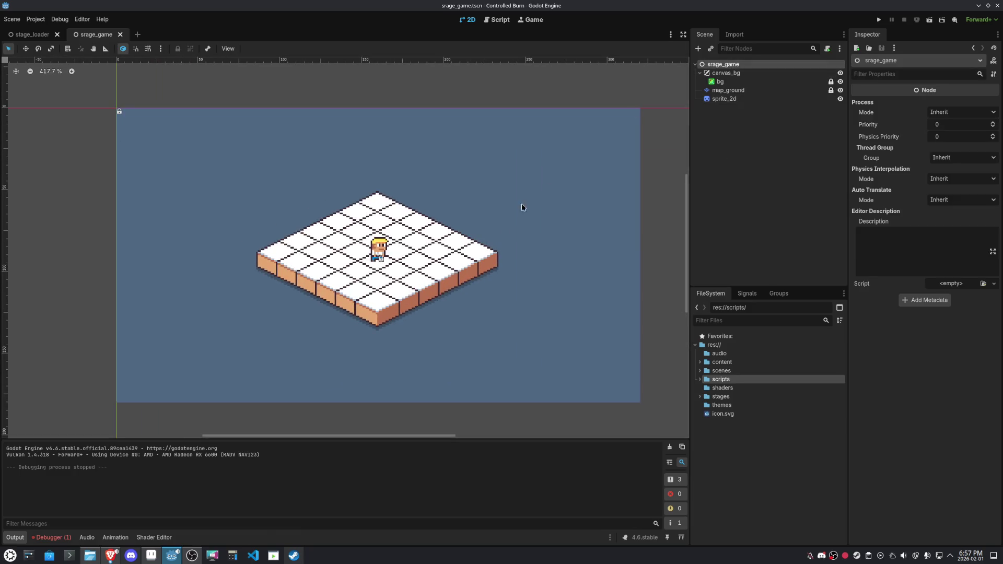
{"action": "scroll", "coordinate": [465, 285], "scroll_direction": "up", "scroll_amount": 5}
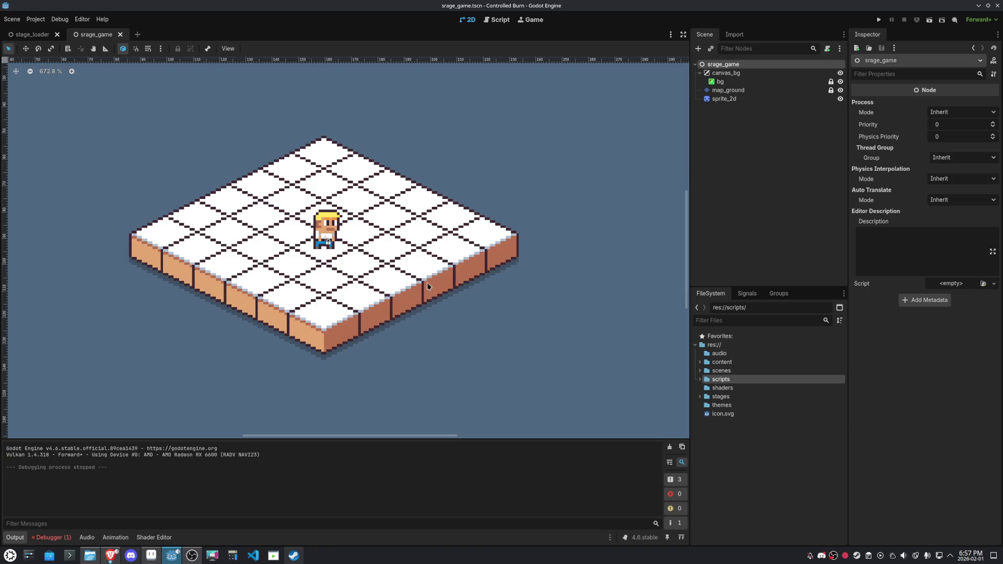
{"action": "scroll", "coordinate": [471, 286], "scroll_direction": "down", "scroll_amount": 4}
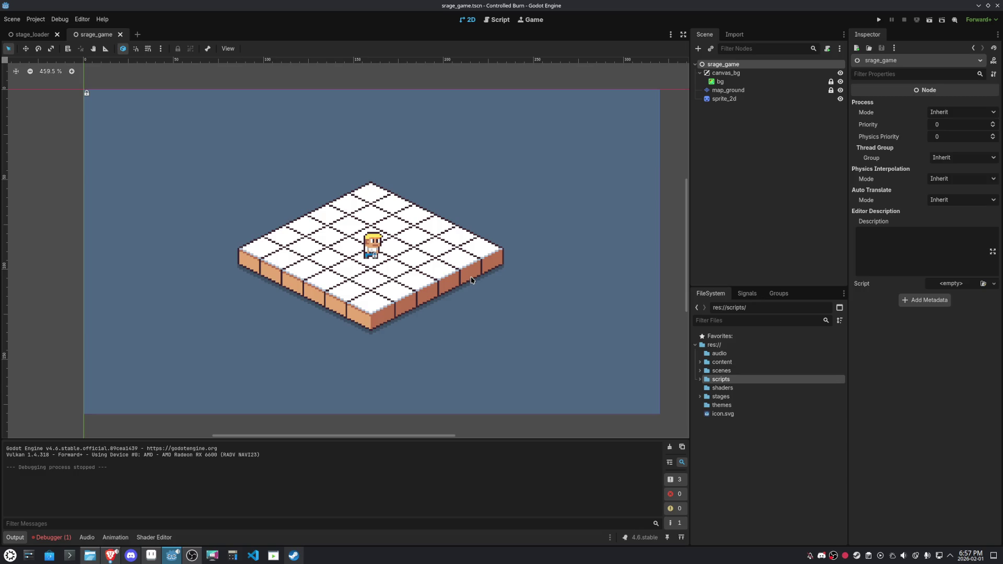
{"action": "left_click", "coordinate": [728, 90]}
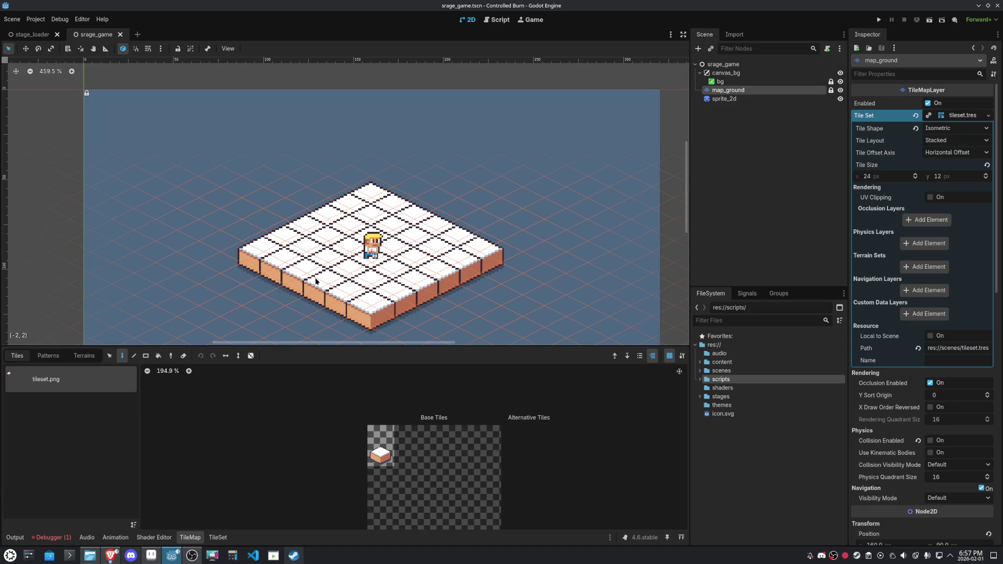
Pick the cube tile, paint and erase tiles along the platform edges, then refill the notches
{"action": "left_click", "coordinate": [380, 446]}
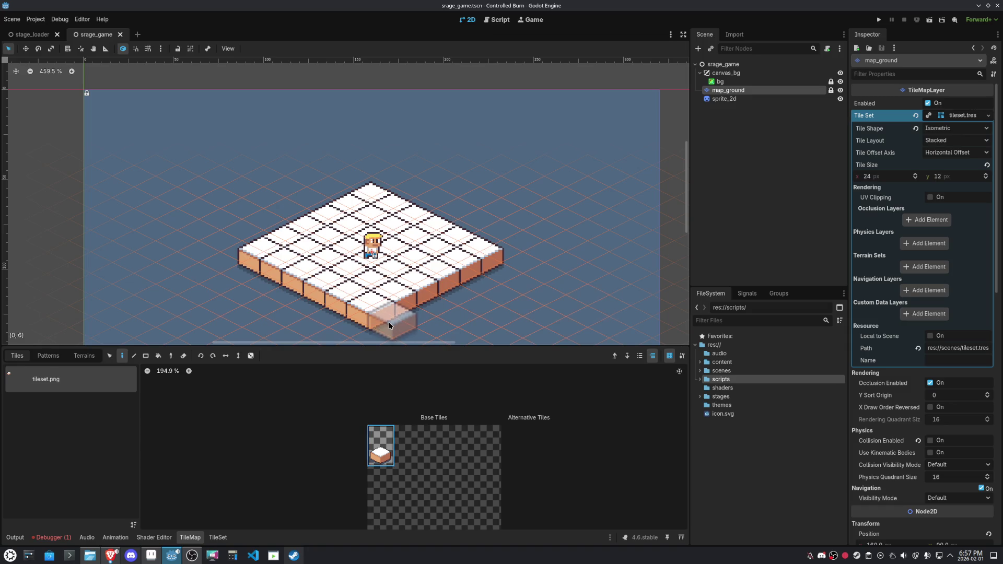
{"action": "left_click", "coordinate": [408, 315]}
{"action": "mouse_move", "coordinate": [408, 315]}
{"action": "left_mouse_down"}
{"action": "mouse_move", "coordinate": [504, 268]}
{"action": "mouse_move", "coordinate": [473, 222]}
{"action": "mouse_move", "coordinate": [399, 184]}
{"action": "mouse_move", "coordinate": [465, 207]}
{"action": "mouse_move", "coordinate": [411, 182]}
{"action": "left_mouse_up"}
{"action": "scroll", "coordinate": [503, 303], "scroll_direction": "down", "scroll_amount": 3}
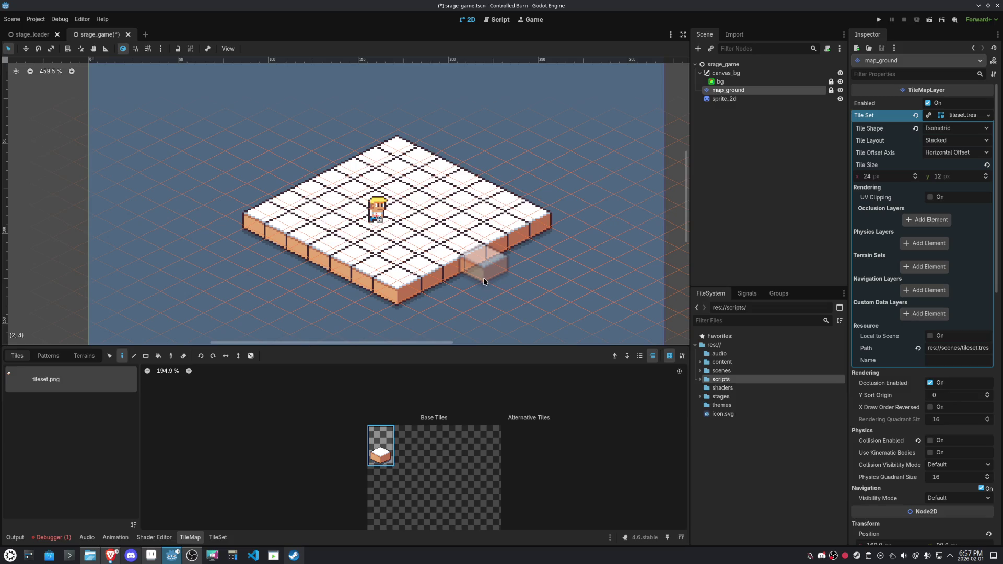
{"action": "right_click", "coordinate": [462, 268]}
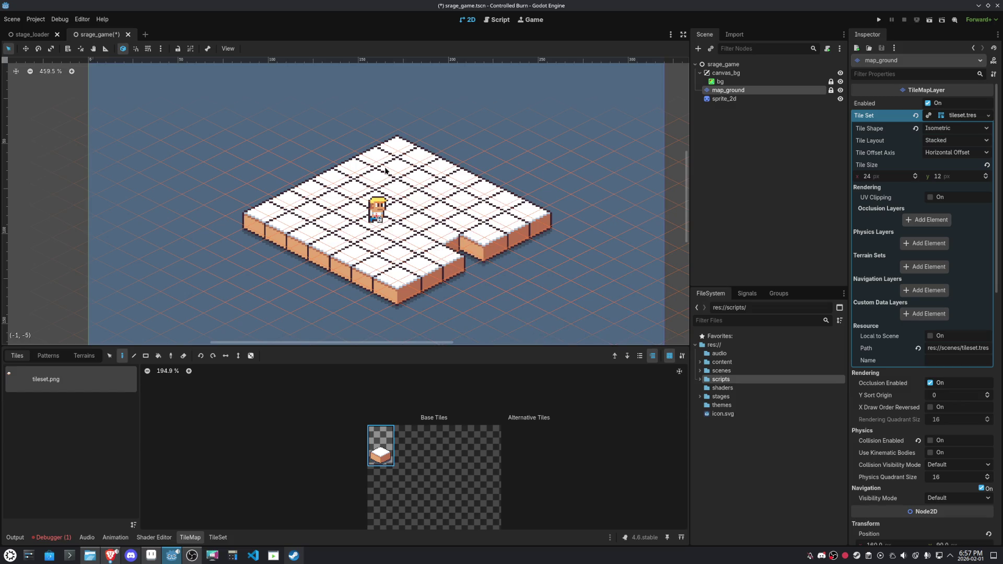
{"action": "left_click", "coordinate": [391, 153]}
{"action": "left_click", "coordinate": [391, 154]}
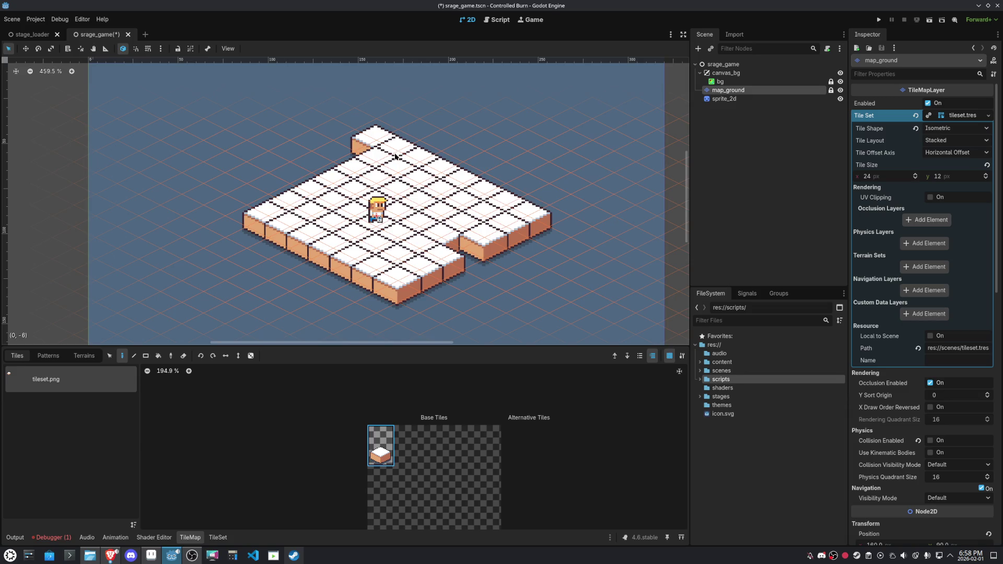
{"action": "right_click", "coordinate": [376, 140]}
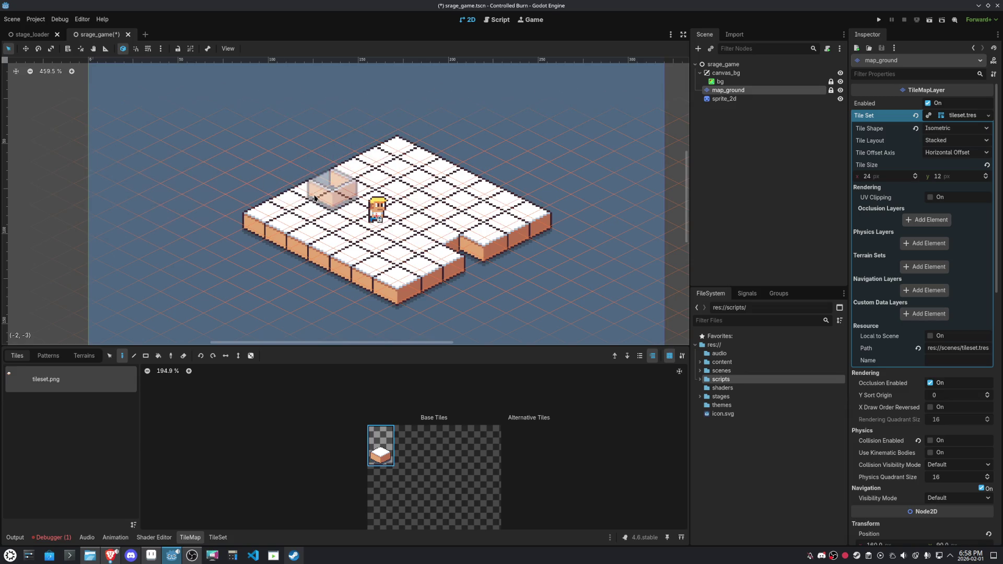
{"action": "right_click", "coordinate": [335, 201]}
{"action": "right_click", "coordinate": [364, 268]}
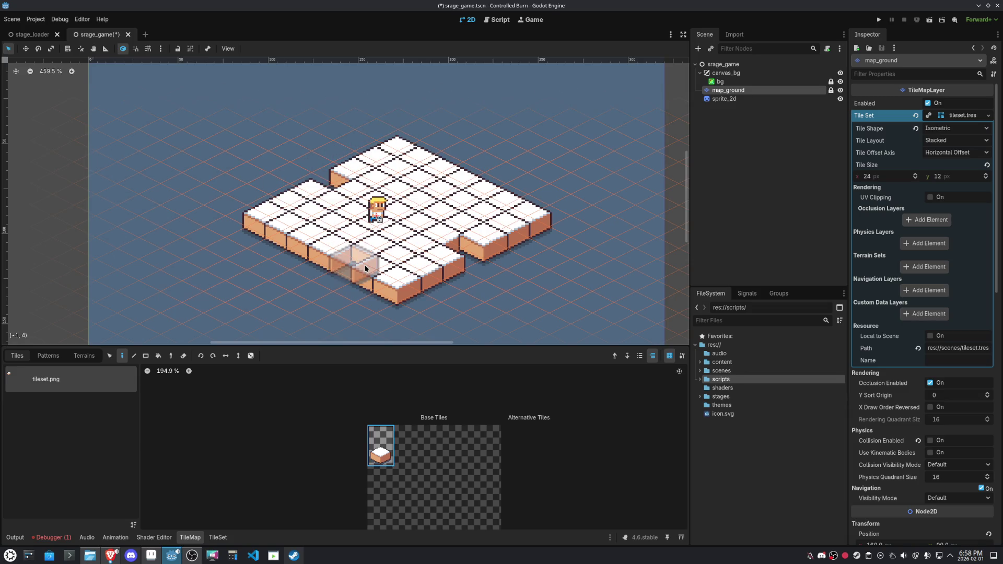
{"action": "right_click", "coordinate": [438, 176]}
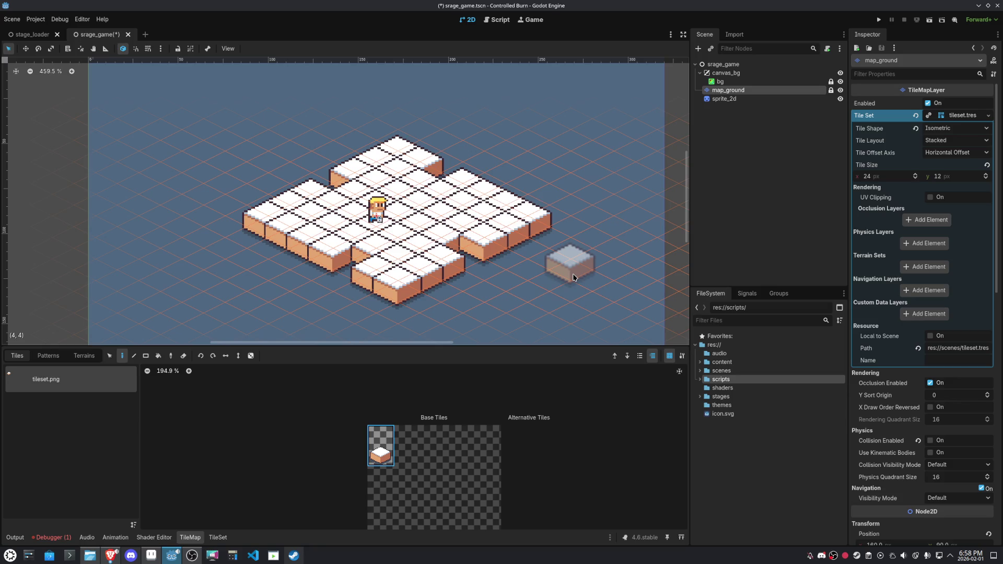
{"action": "left_click", "coordinate": [505, 258]}
{"action": "left_click", "coordinate": [470, 261]}
{"action": "left_click", "coordinate": [355, 264]}
{"action": "left_click", "coordinate": [332, 183]}
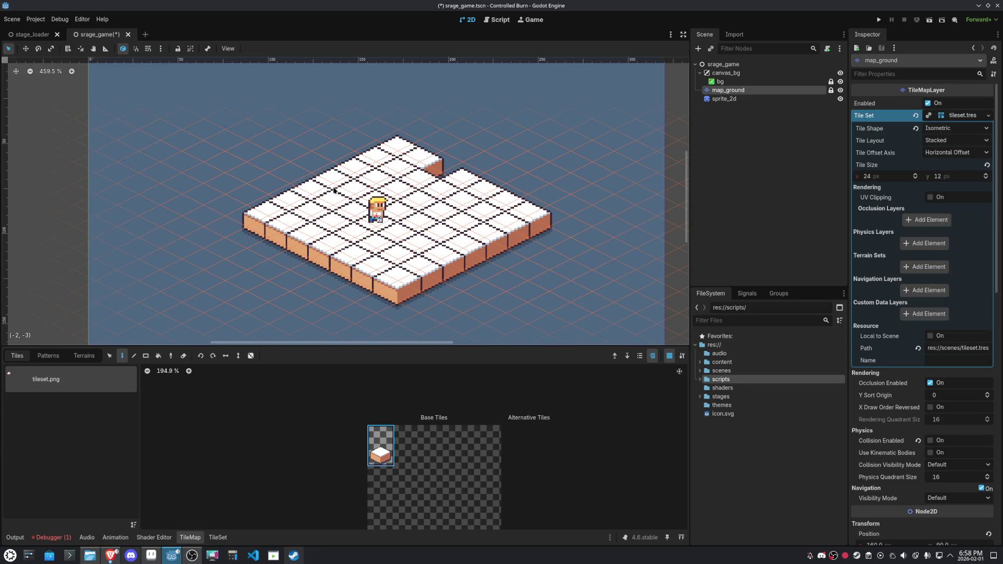
{"action": "left_click", "coordinate": [435, 177]}
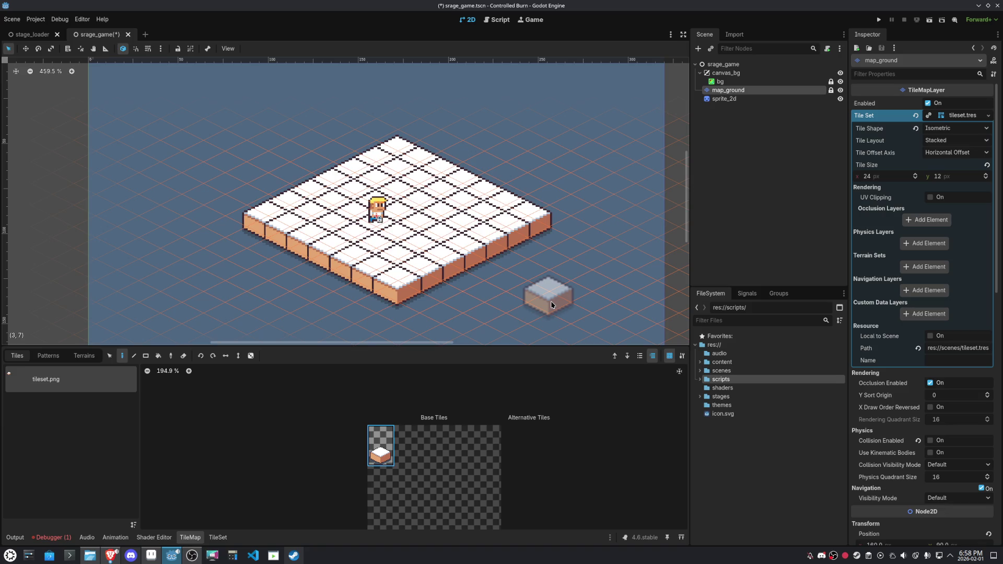
Paint extra tile blocks around the platform, erase them all again, and select sprite_2d
{"action": "mouse_move", "coordinate": [549, 249]}
{"action": "left_mouse_down"}
{"action": "mouse_move", "coordinate": [530, 268]}
{"action": "mouse_move", "coordinate": [553, 274]}
{"action": "left_mouse_up"}
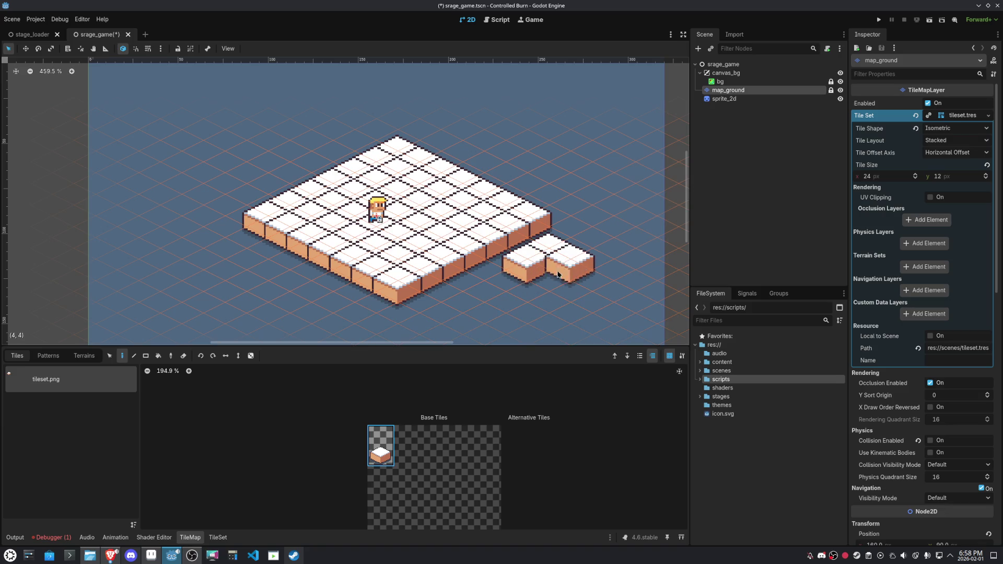
{"action": "left_click", "coordinate": [329, 148]}
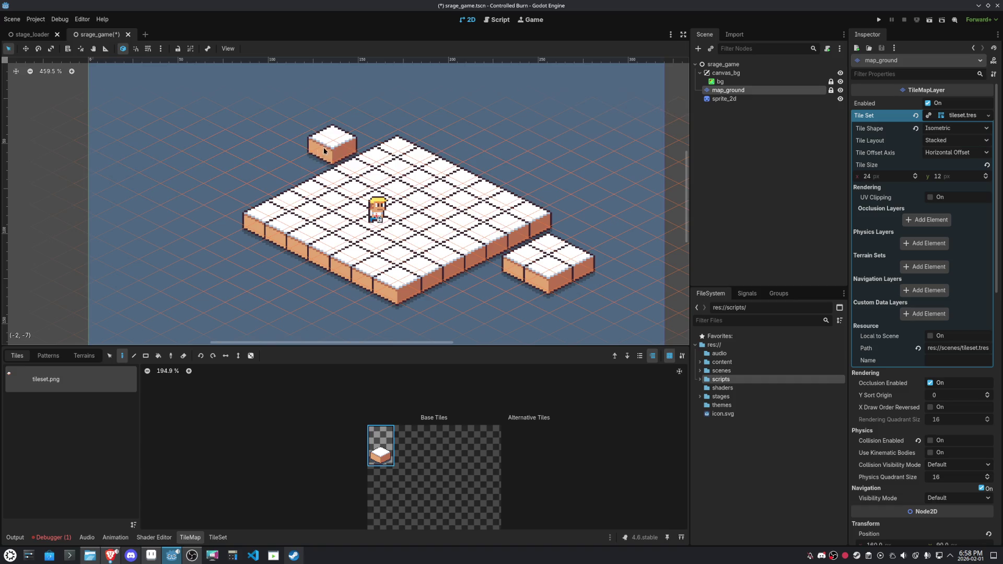
{"action": "right_click", "coordinate": [330, 148]}
{"action": "mouse_move", "coordinate": [252, 187]}
{"action": "left_mouse_down"}
{"action": "mouse_move", "coordinate": [265, 178]}
{"action": "mouse_move", "coordinate": [235, 174]}
{"action": "left_mouse_up"}
{"action": "mouse_move", "coordinate": [524, 186]}
{"action": "left_mouse_down"}
{"action": "mouse_move", "coordinate": [522, 162]}
{"action": "mouse_move", "coordinate": [534, 170]}
{"action": "mouse_move", "coordinate": [549, 162]}
{"action": "left_mouse_up"}
{"action": "mouse_move", "coordinate": [258, 270]}
{"action": "left_mouse_down"}
{"action": "mouse_move", "coordinate": [246, 248]}
{"action": "mouse_move", "coordinate": [230, 264]}
{"action": "left_mouse_up"}
{"action": "mouse_move", "coordinate": [313, 305]}
{"action": "left_mouse_down"}
{"action": "mouse_move", "coordinate": [245, 264]}
{"action": "mouse_move", "coordinate": [224, 280]}
{"action": "mouse_move", "coordinate": [292, 179]}
{"action": "mouse_move", "coordinate": [181, 196]}
{"action": "mouse_move", "coordinate": [246, 172]}
{"action": "left_mouse_up"}
{"action": "left_click_drag", "start_coordinate": [581, 182], "coordinate": [520, 159]}
{"action": "mouse_move", "coordinate": [570, 264]}
{"action": "left_mouse_down"}
{"action": "mouse_move", "coordinate": [548, 277]}
{"action": "mouse_move", "coordinate": [470, 264]}
{"action": "mouse_move", "coordinate": [402, 228]}
{"action": "left_mouse_up"}
{"action": "scroll", "coordinate": [562, 284], "scroll_direction": "down", "scroll_amount": 2}
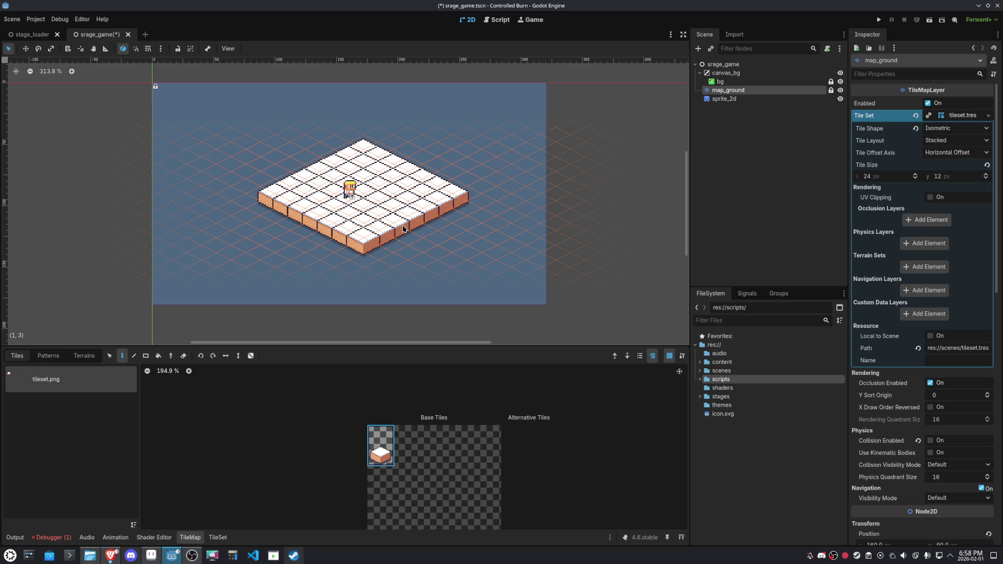
{"action": "left_click", "coordinate": [724, 98]}
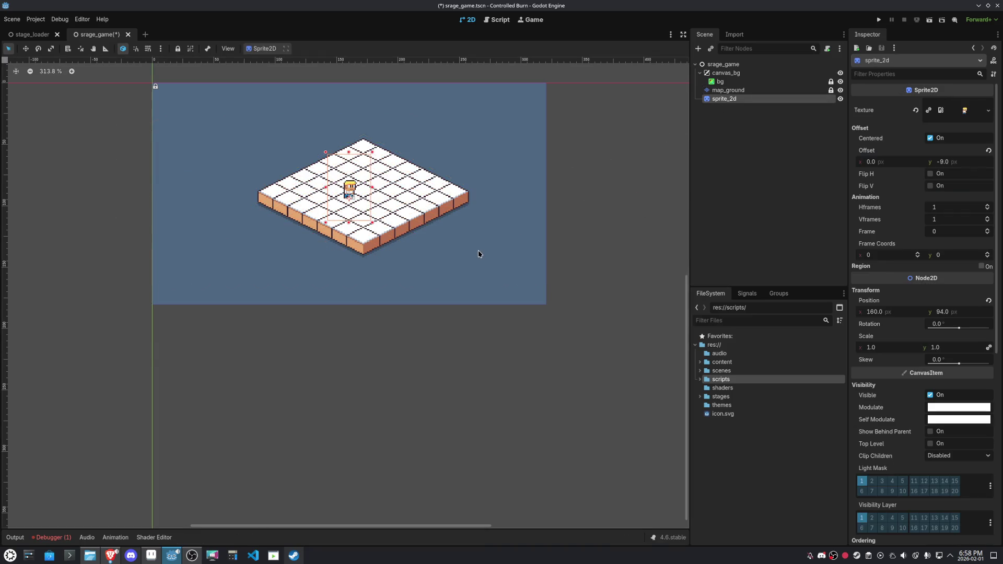
Select map_ground and unlock the layer via its lock icon
{"action": "scroll", "coordinate": [500, 316], "scroll_direction": "up", "scroll_amount": 3}
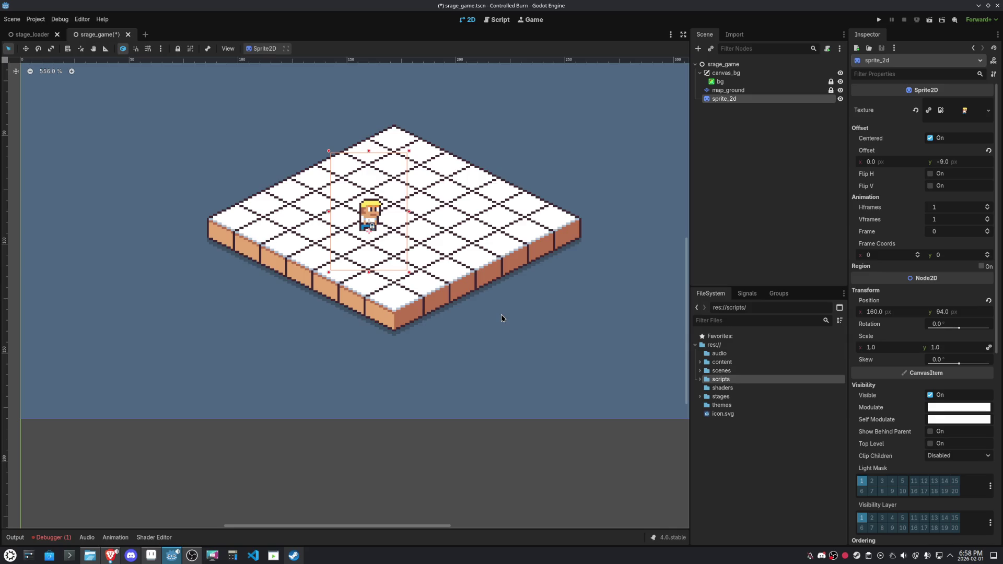
{"action": "scroll", "coordinate": [501, 318], "scroll_direction": "down", "scroll_amount": 2}
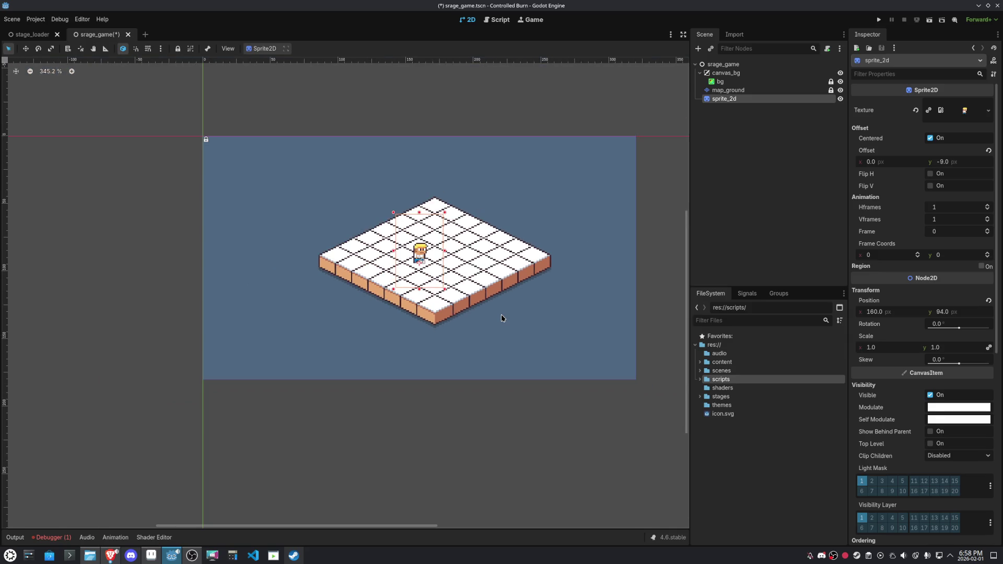
{"action": "double_click", "coordinate": [728, 90]}
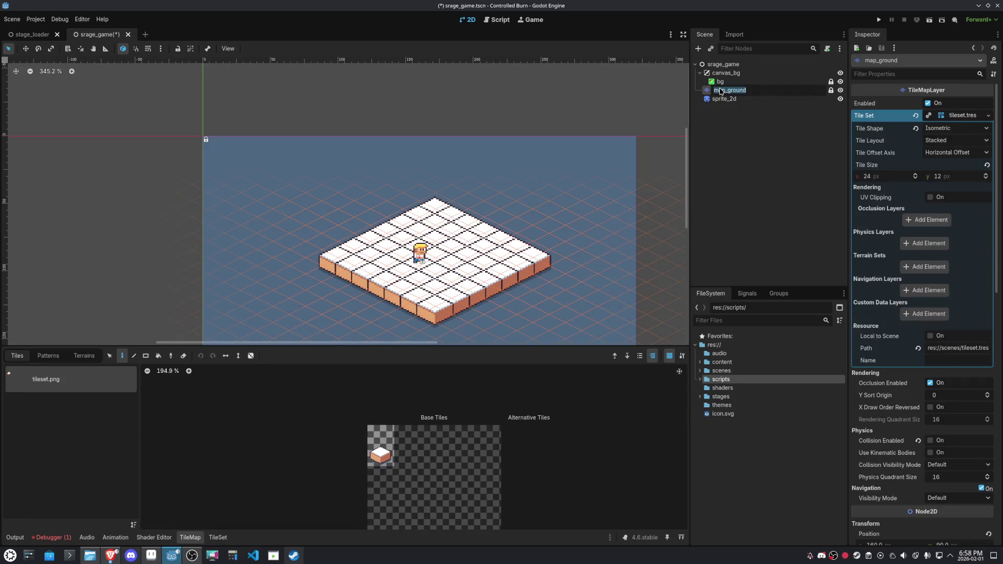
{"action": "scroll", "coordinate": [521, 276], "scroll_direction": "up", "scroll_amount": 6}
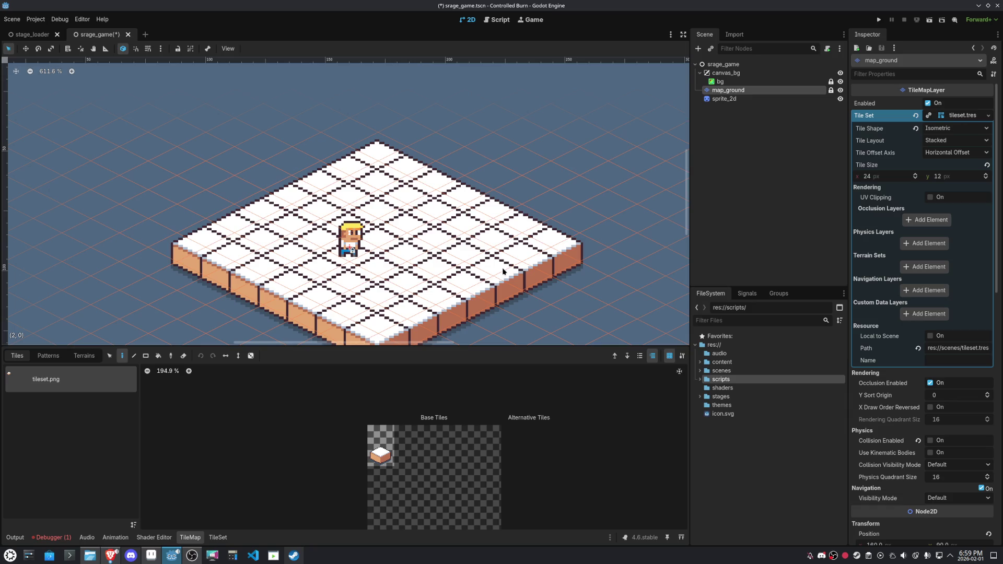
{"action": "left_click", "coordinate": [731, 99]}
{"action": "left_click", "coordinate": [732, 92]}
{"action": "scroll", "coordinate": [669, 118], "scroll_direction": "down", "scroll_amount": 5}
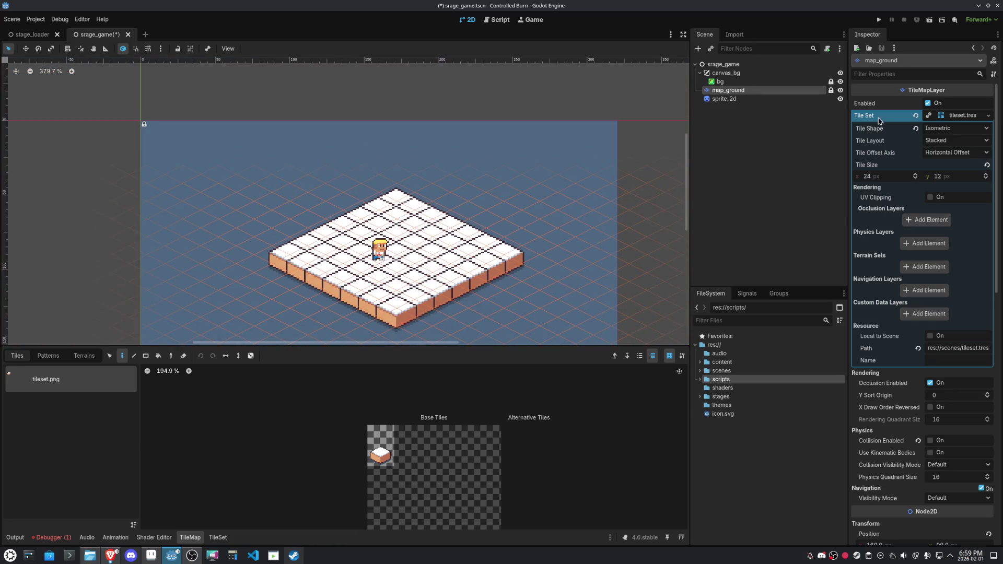
{"action": "left_click", "coordinate": [830, 90]}
Re-centre the map view, reselect map_ground and pick the snow ground tile for painting
{"action": "mouse_move", "coordinate": [447, 315]}
{"action": "left_mouse_down"}
{"action": "mouse_move", "coordinate": [499, 262]}
{"action": "mouse_move", "coordinate": [476, 206]}
{"action": "left_mouse_up"}
{"action": "scroll", "coordinate": [491, 209], "scroll_direction": "up", "scroll_amount": 2}
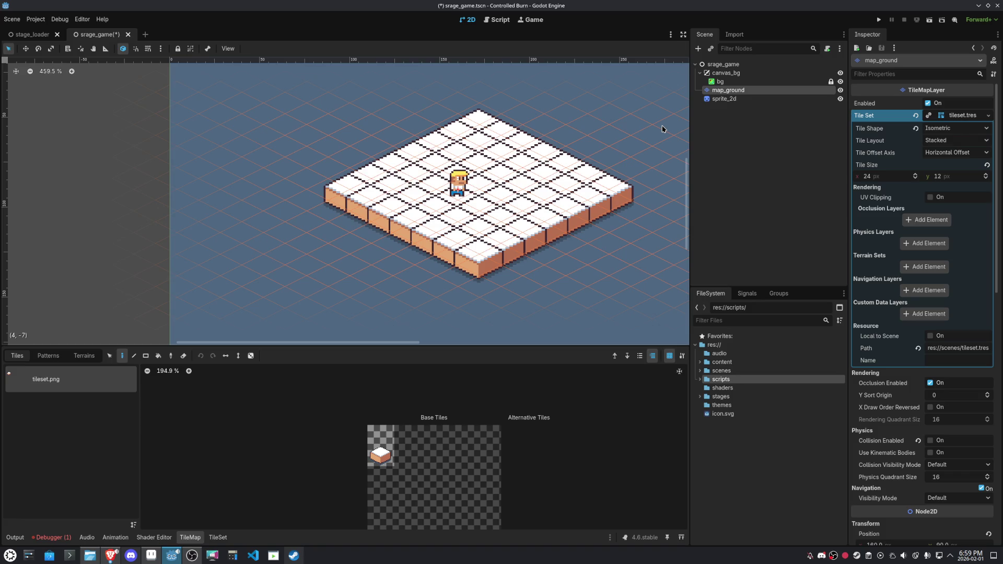
{"action": "scroll", "coordinate": [422, 236], "scroll_direction": "up", "scroll_amount": 1}
{"action": "scroll", "coordinate": [422, 236], "scroll_direction": "right", "scroll_amount": 3}
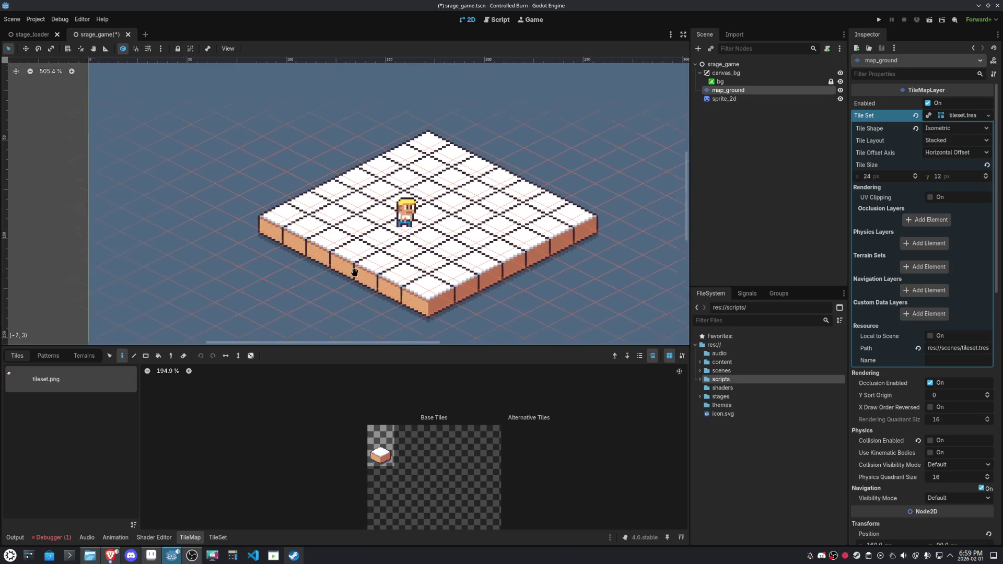
{"action": "left_click", "coordinate": [723, 99]}
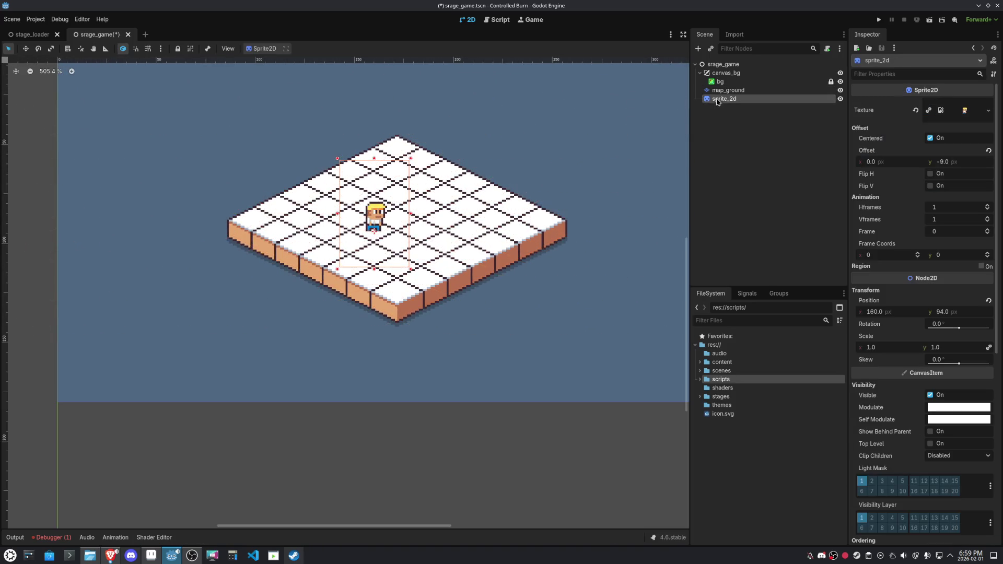
{"action": "left_click", "coordinate": [725, 91]}
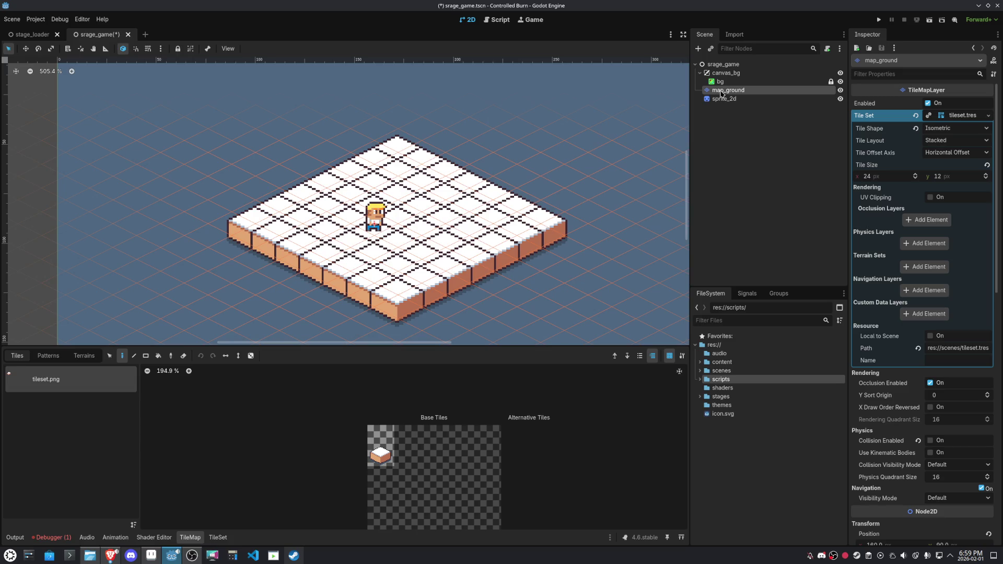
{"action": "left_click", "coordinate": [380, 445]}
Erase the edge rows and test tiles, then bucket-erase every tile on the map
{"action": "right_click", "coordinate": [509, 202]}
{"action": "right_click", "coordinate": [407, 149]}
{"action": "mouse_move", "coordinate": [488, 242]}
{"action": "left_mouse_down"}
{"action": "mouse_move", "coordinate": [537, 243]}
{"action": "mouse_move", "coordinate": [464, 219]}
{"action": "mouse_move", "coordinate": [419, 219]}
{"action": "left_mouse_up"}
{"action": "right_click", "coordinate": [328, 212]}
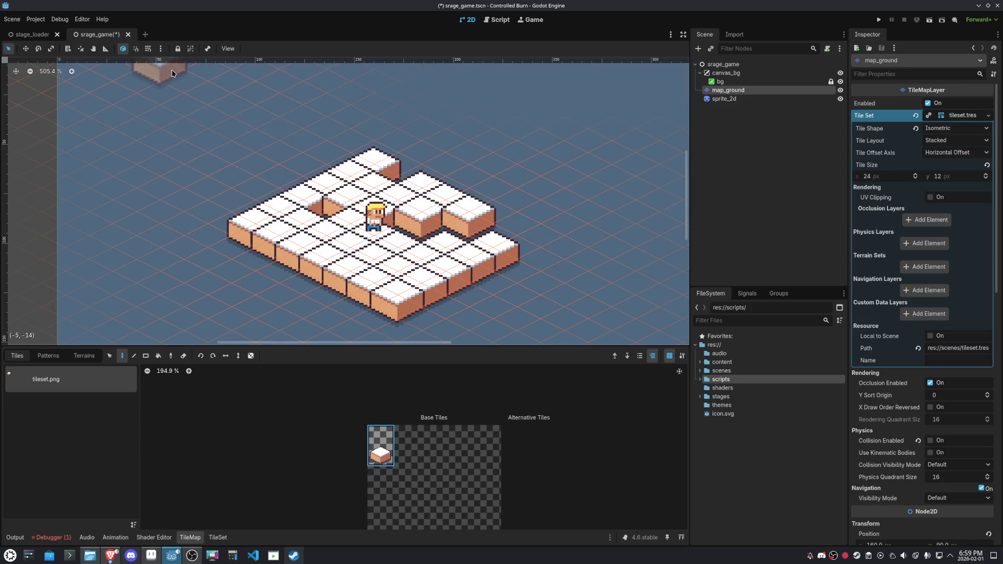
{"action": "left_click", "coordinate": [158, 356]}
{"action": "right_click", "coordinate": [397, 220]}
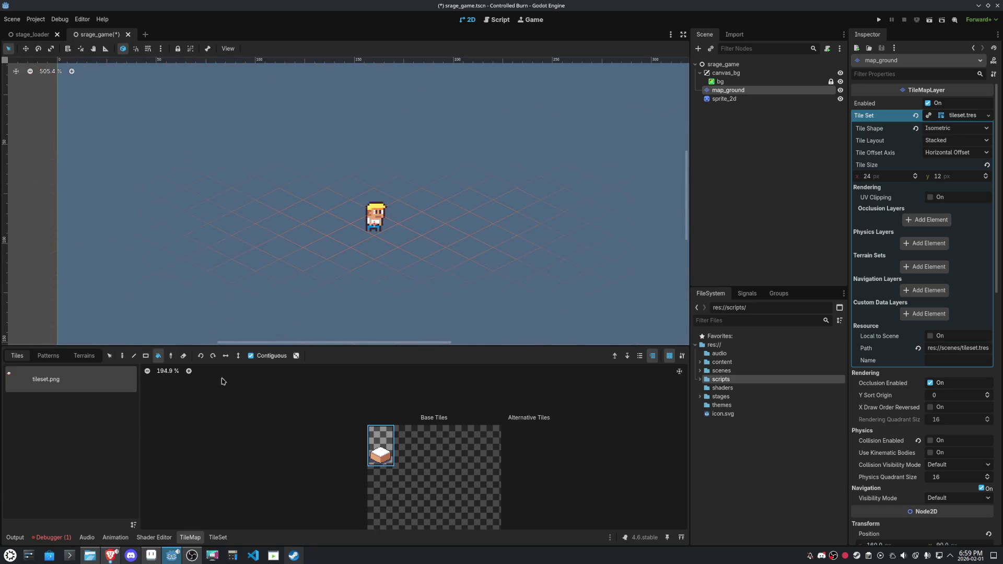
Paint a diagonal row of ground tiles running right from below the character
{"action": "left_click", "coordinate": [122, 356]}
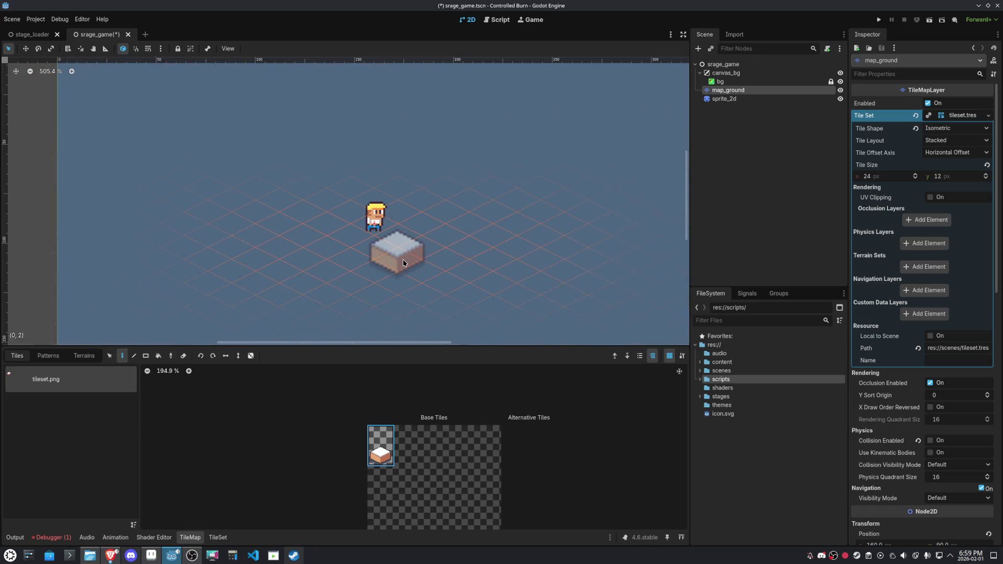
{"action": "left_click", "coordinate": [377, 251]}
{"action": "left_click", "coordinate": [408, 261]}
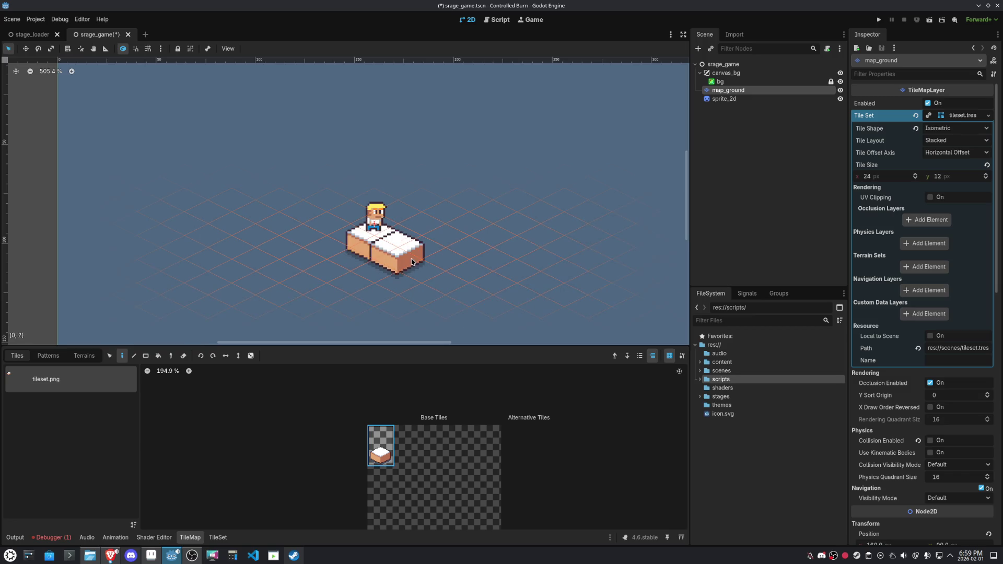
{"action": "left_click", "coordinate": [440, 272]}
{"action": "left_click", "coordinate": [447, 275]}
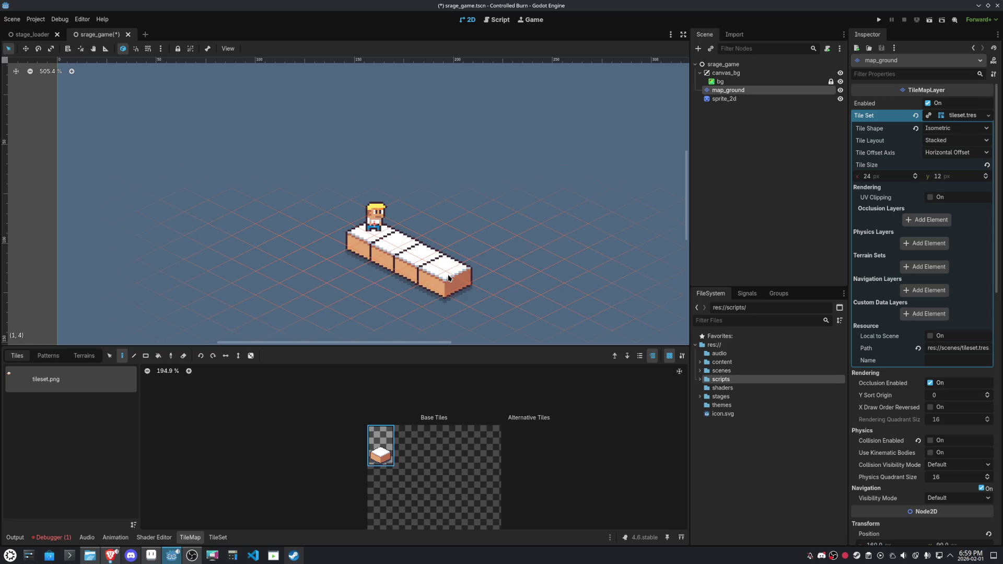
{"action": "left_click", "coordinate": [470, 287]}
Paint a row of ground tiles toward the lower left, plus a front corner tile
{"action": "left_click", "coordinate": [360, 266]}
{"action": "left_click", "coordinate": [334, 276]}
{"action": "left_click", "coordinate": [311, 287]}
{"action": "left_click", "coordinate": [285, 295]}
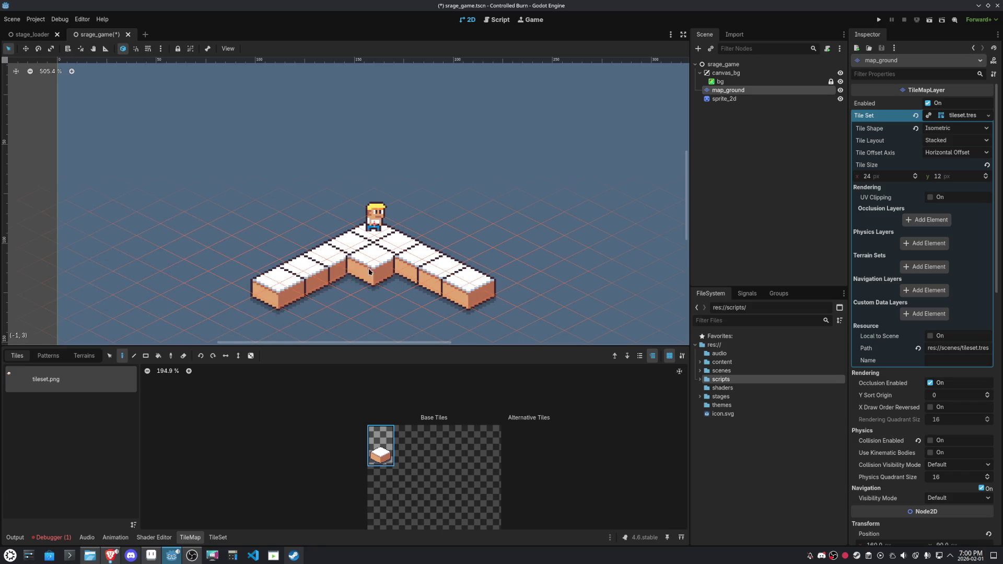
{"action": "left_click", "coordinate": [387, 298]}
Fill the remaining gaps, extending the column, arms and rows into a solid floor
{"action": "scroll", "coordinate": [389, 300], "scroll_direction": "down", "scroll_amount": 3}
{"action": "scroll", "coordinate": [389, 300], "scroll_direction": "left", "scroll_amount": 1}
{"action": "left_click", "coordinate": [410, 237]}
{"action": "left_click", "coordinate": [400, 257]}
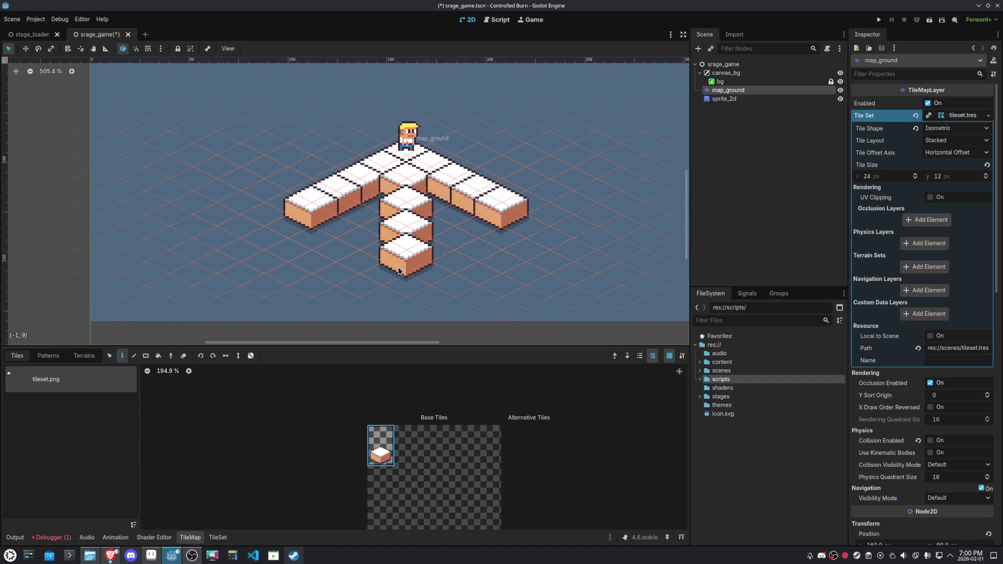
{"action": "mouse_move", "coordinate": [502, 224]}
{"action": "left_mouse_down"}
{"action": "mouse_move", "coordinate": [444, 245]}
{"action": "mouse_move", "coordinate": [438, 209]}
{"action": "mouse_move", "coordinate": [372, 246]}
{"action": "mouse_move", "coordinate": [347, 213]}
{"action": "mouse_move", "coordinate": [389, 206]}
{"action": "left_mouse_up"}
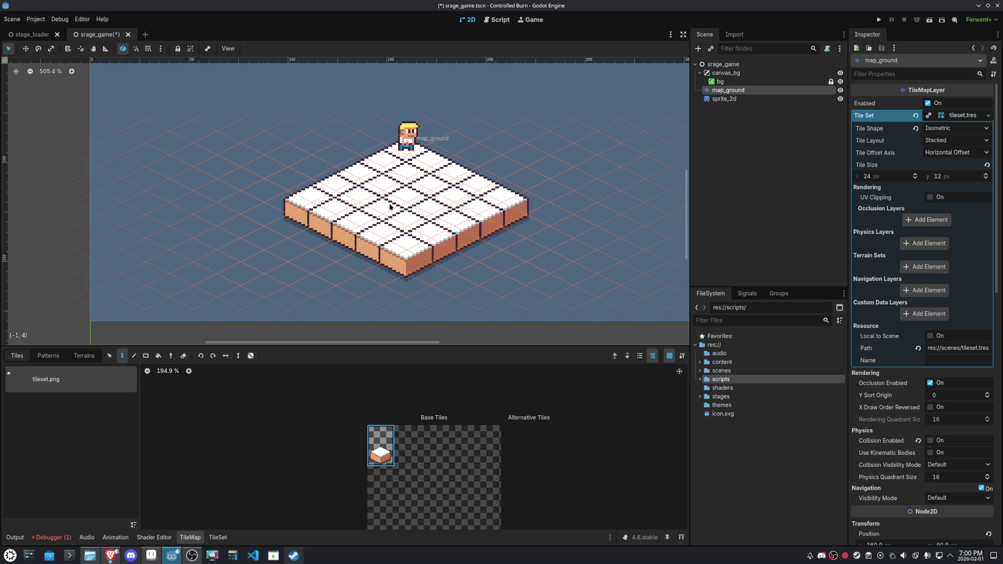
{"action": "left_click", "coordinate": [561, 240]}
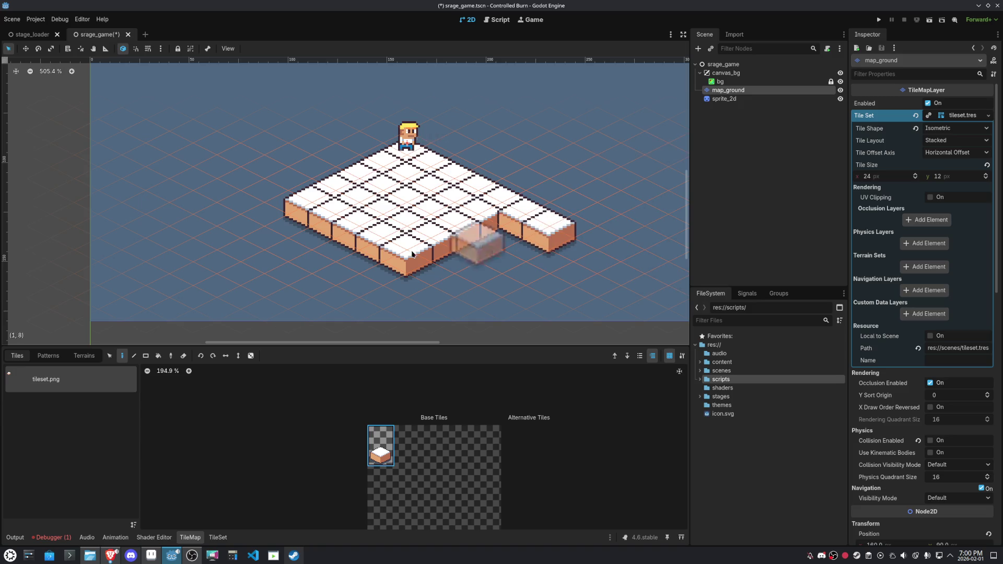
{"action": "left_click", "coordinate": [278, 231]}
{"action": "scroll", "coordinate": [377, 269], "scroll_direction": "down", "scroll_amount": 2}
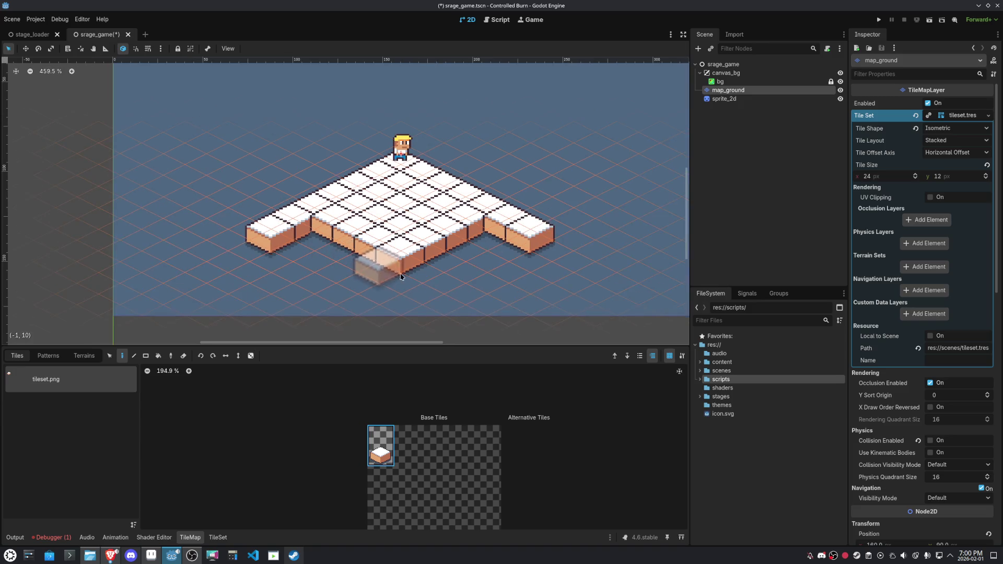
{"action": "left_click_drag", "start_coordinate": [486, 256], "coordinate": [413, 293]}
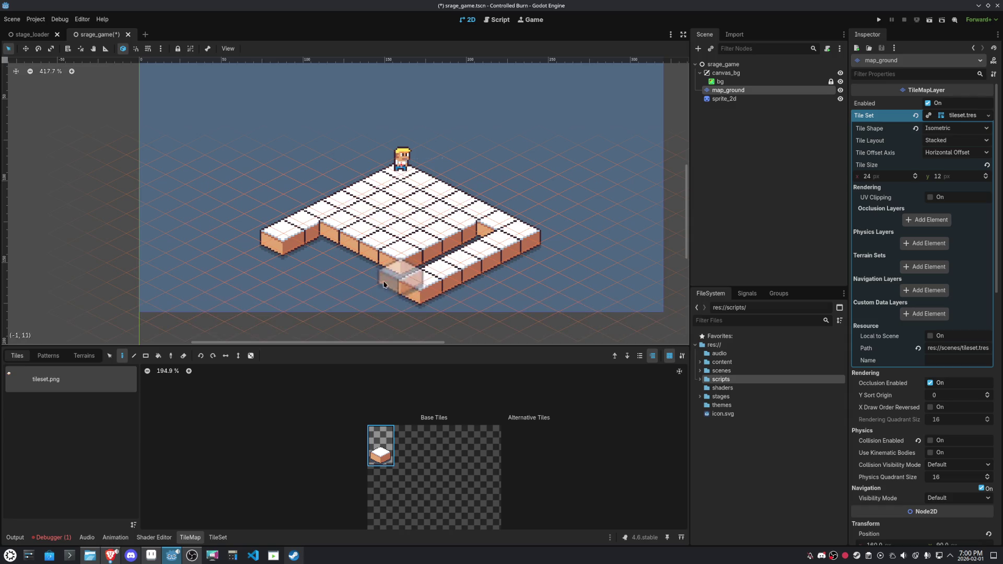
{"action": "mouse_move", "coordinate": [292, 246]}
{"action": "left_mouse_down"}
{"action": "mouse_move", "coordinate": [394, 305]}
{"action": "mouse_move", "coordinate": [324, 235]}
{"action": "mouse_move", "coordinate": [339, 245]}
{"action": "mouse_move", "coordinate": [478, 240]}
{"action": "mouse_move", "coordinate": [431, 268]}
{"action": "left_mouse_up"}
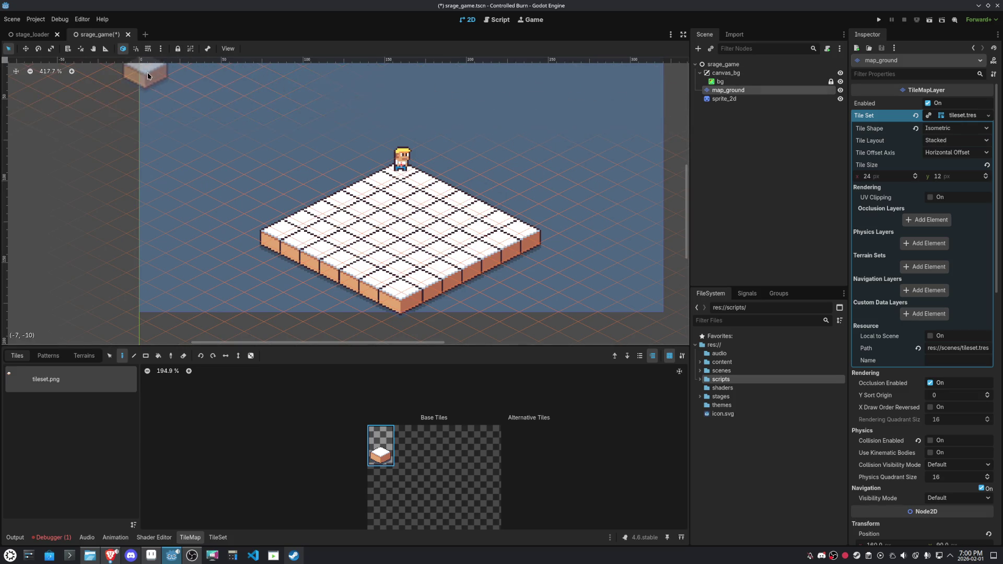
Collapse the Tile Set resource and reset the ground layer's Position to the origin
{"action": "left_click", "coordinate": [957, 116]}
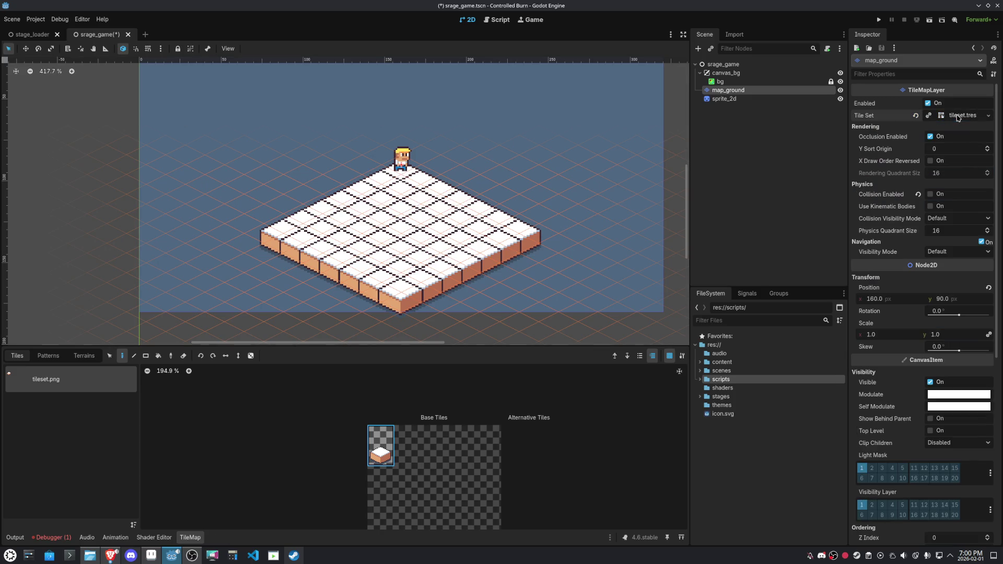
{"action": "left_click", "coordinate": [988, 287]}
{"action": "scroll", "coordinate": [348, 188], "scroll_direction": "down", "scroll_amount": 4}
{"action": "left_click_drag", "start_coordinate": [348, 189], "coordinate": [459, 275]}
{"action": "scroll", "coordinate": [438, 261], "scroll_direction": "up", "scroll_amount": 4}
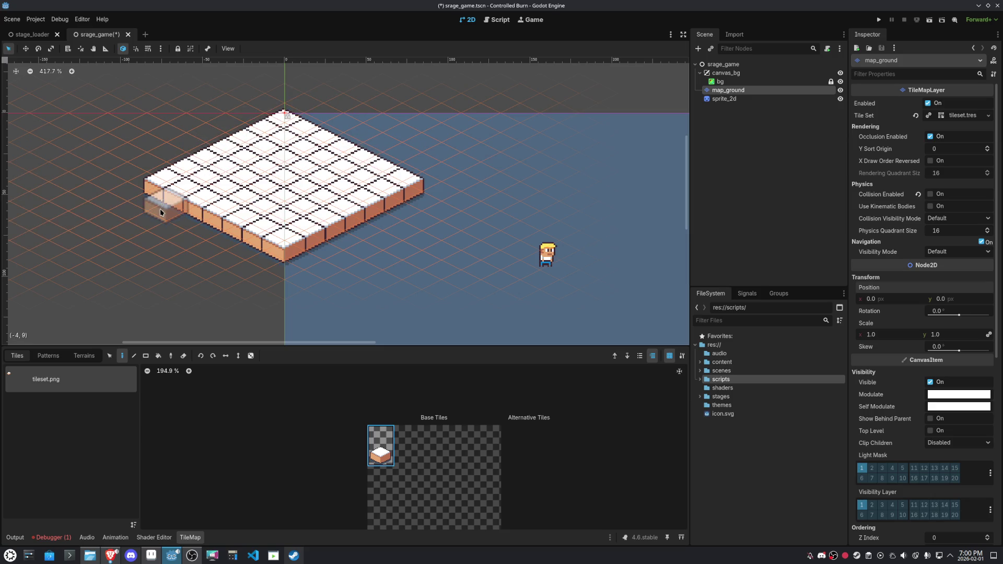
{"action": "scroll", "coordinate": [400, 206], "scroll_direction": "left", "scroll_amount": 4}
{"action": "scroll", "coordinate": [400, 207], "scroll_direction": "up", "scroll_amount": 2}
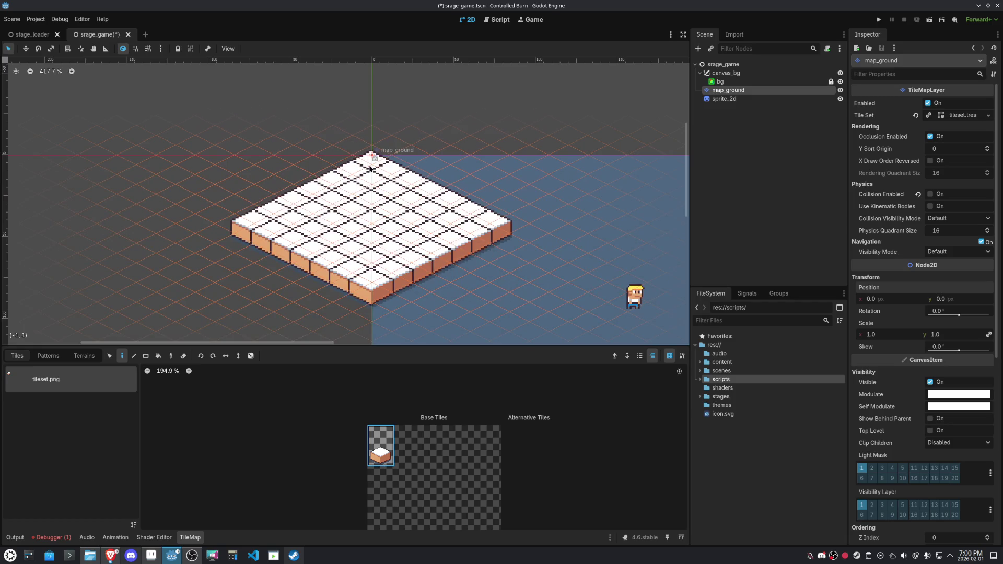
{"action": "scroll", "coordinate": [370, 167], "scroll_direction": "up", "scroll_amount": 3}
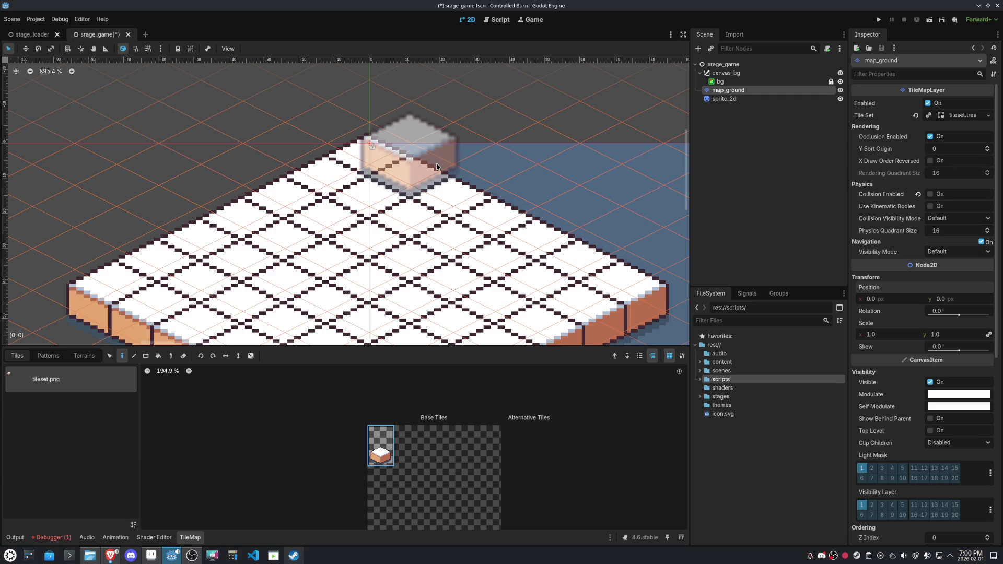
Paint one extra ground tile at the map's top corner
{"action": "left_click", "coordinate": [449, 156]}
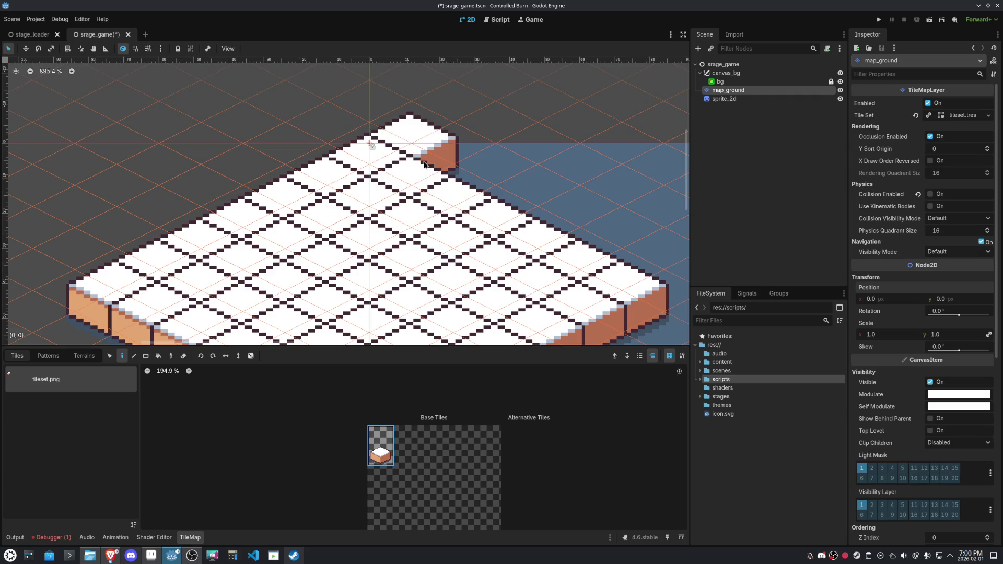
{"action": "scroll", "coordinate": [450, 157], "scroll_direction": "down", "scroll_amount": 3}
{"action": "left_click_drag", "start_coordinate": [441, 187], "coordinate": [379, 145]}
{"action": "scroll", "coordinate": [334, 157], "scroll_direction": "down", "scroll_amount": 4}
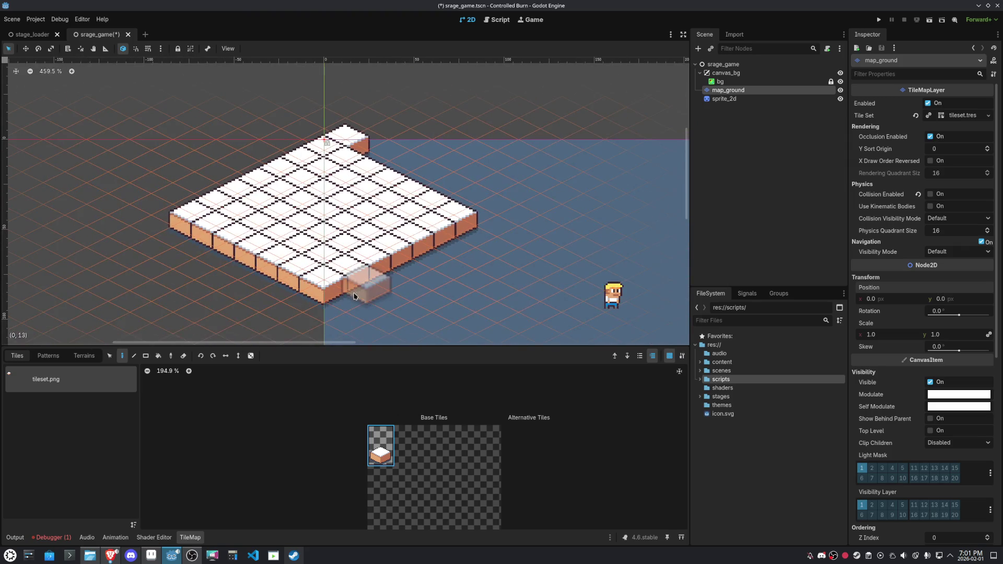
{"action": "left_click", "coordinate": [158, 356]}
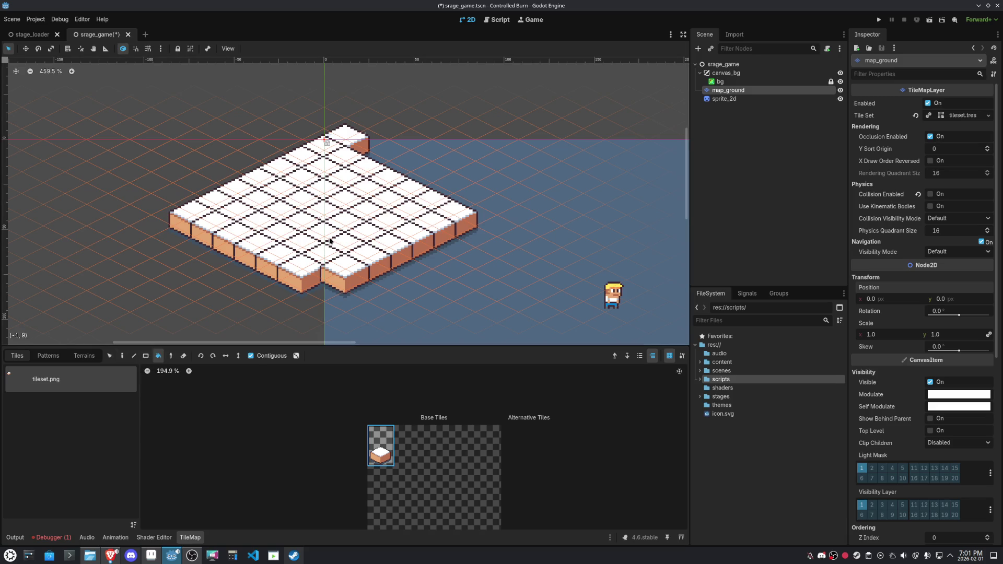
Bucket-erase the floor, then paint cell (0,0) and a diagonal row down-right from (0,1)
{"action": "right_click", "coordinate": [330, 241]}
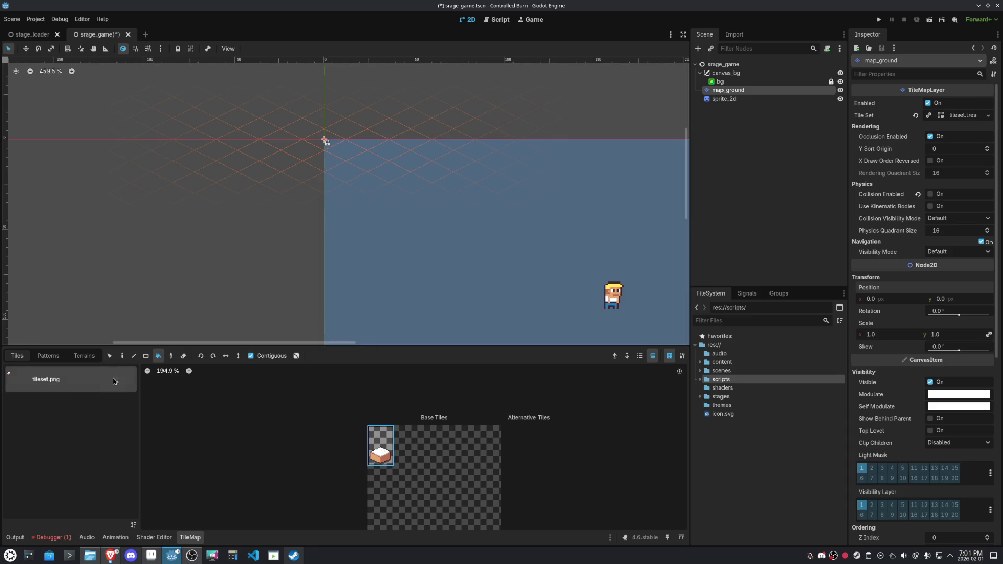
{"action": "left_click", "coordinate": [122, 356]}
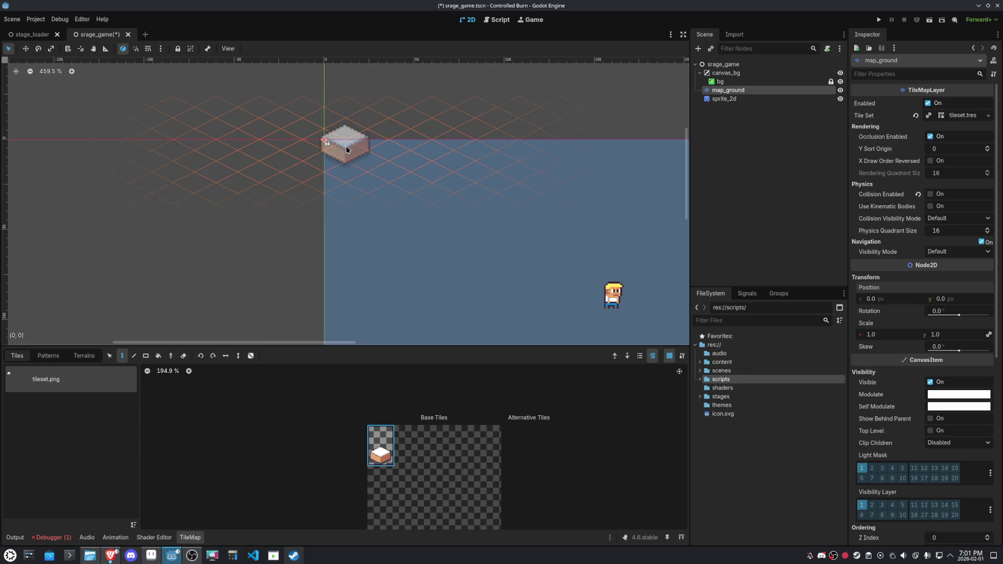
{"action": "left_click", "coordinate": [346, 149]}
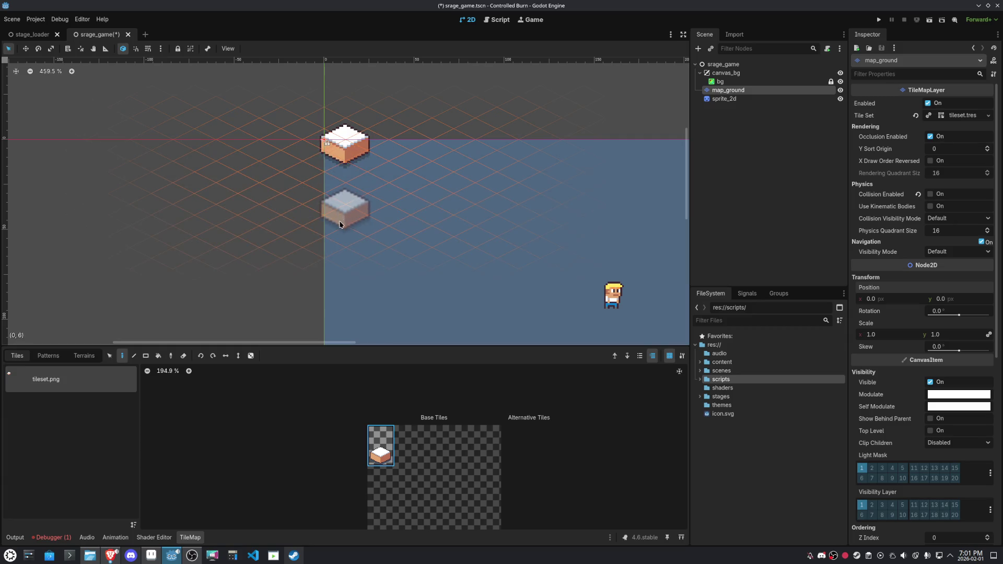
{"action": "left_click_drag", "start_coordinate": [371, 166], "coordinate": [427, 200]}
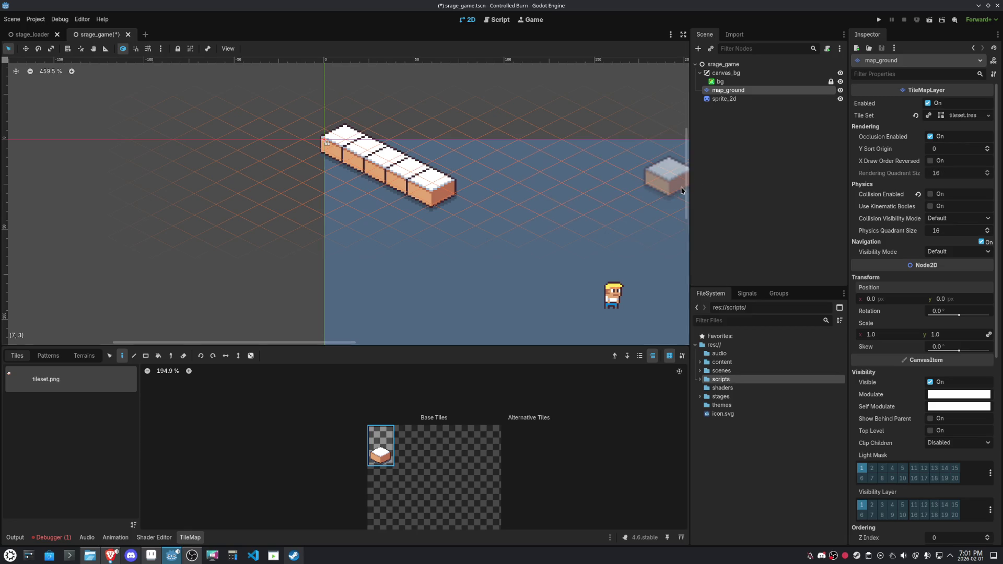
{"action": "left_click", "coordinate": [953, 218]}
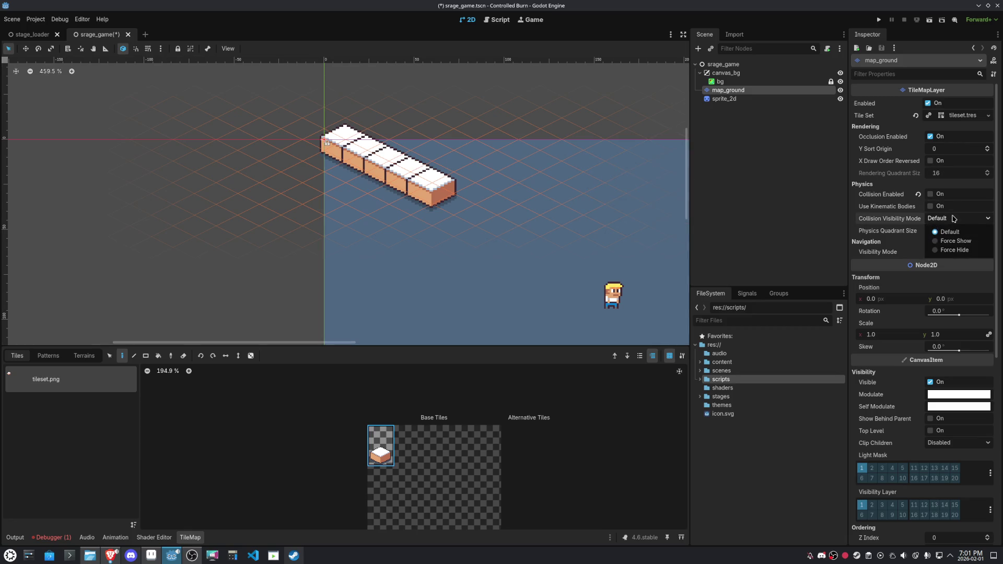
{"action": "left_click", "coordinate": [953, 219]}
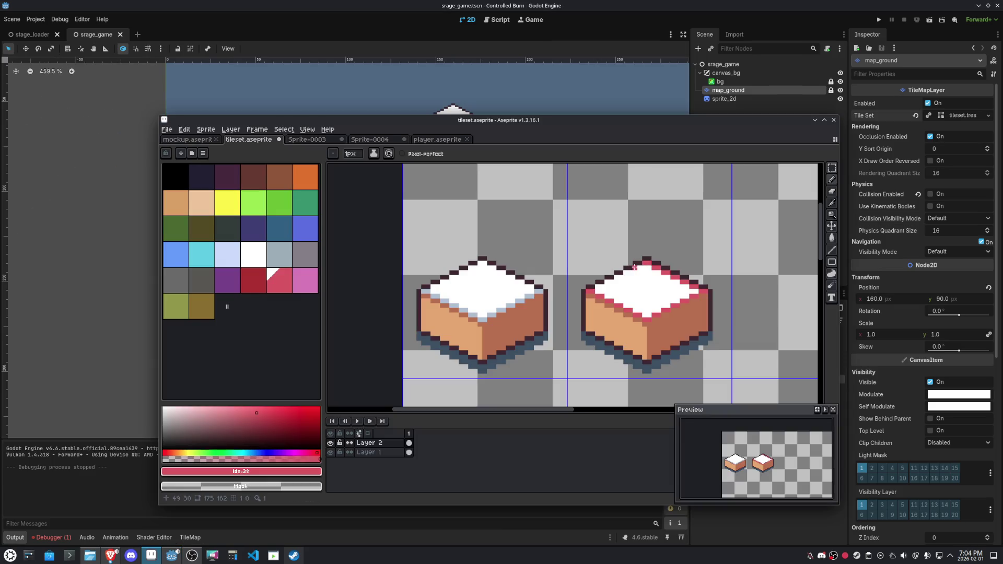
Outline the right cube's top in pink and fill it using a contiguous bucket fill
{"action": "left_click_drag", "start_coordinate": [637, 266], "coordinate": [598, 286]}
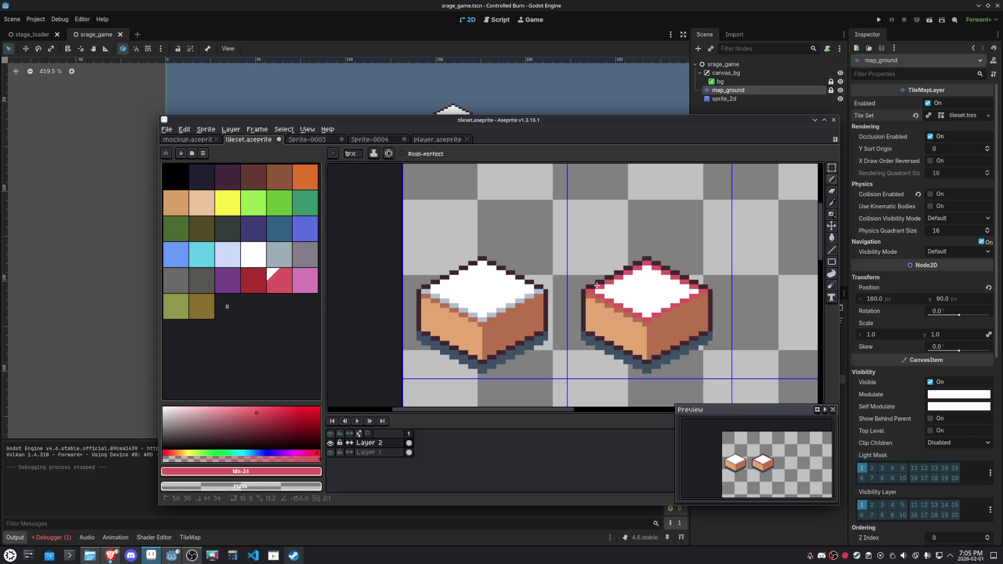
{"action": "key", "text": "g"}
{"action": "left_click", "coordinate": [634, 291]}
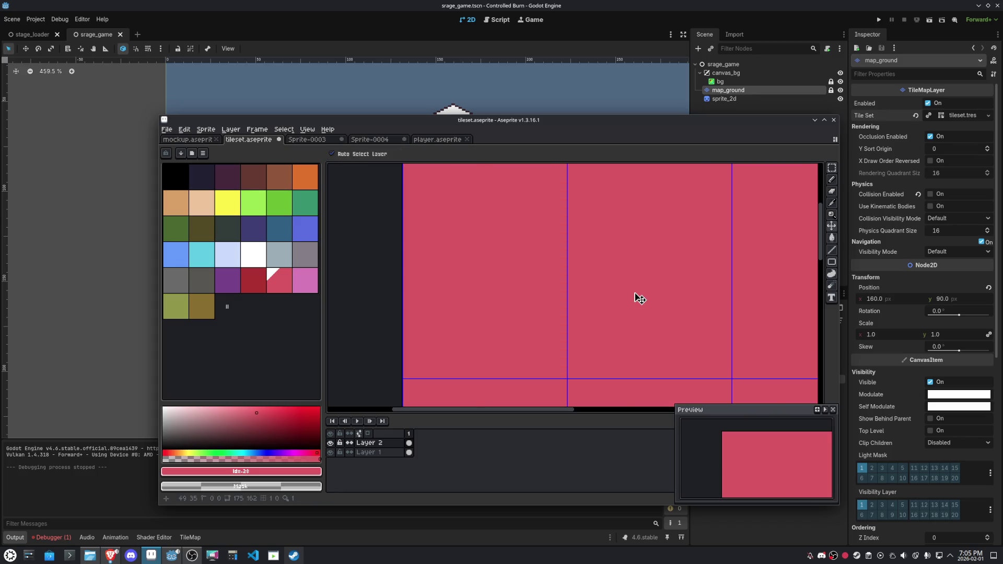
{"action": "key", "text": "ctrl+z"}
{"action": "left_click", "coordinate": [410, 154]}
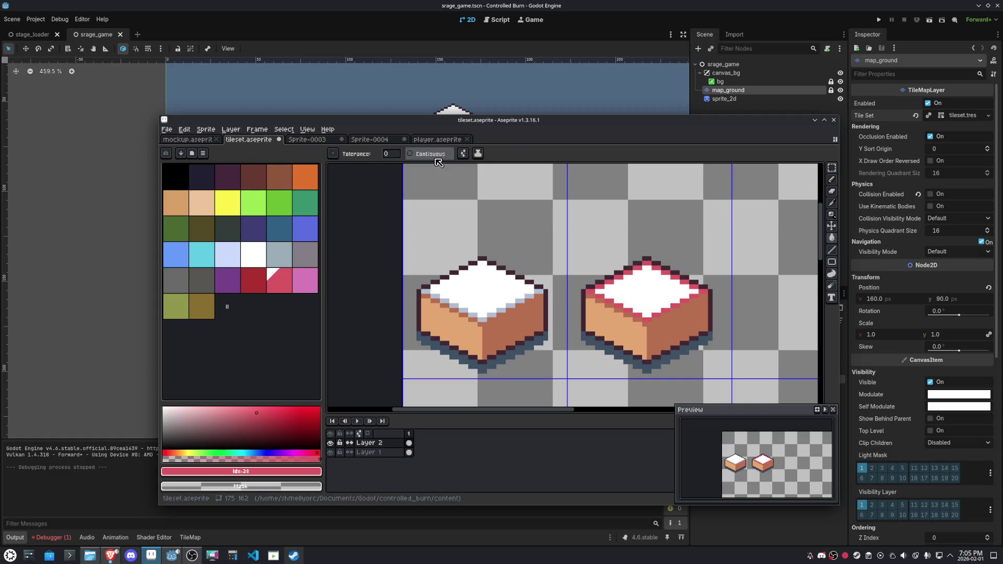
{"action": "left_click", "coordinate": [656, 289]}
Hide Layer 1 so the second tile shows only the flat pink diamond
{"action": "key", "text": "m"}
{"action": "scroll", "coordinate": [650, 291], "scroll_direction": "down", "scroll_amount": 2}
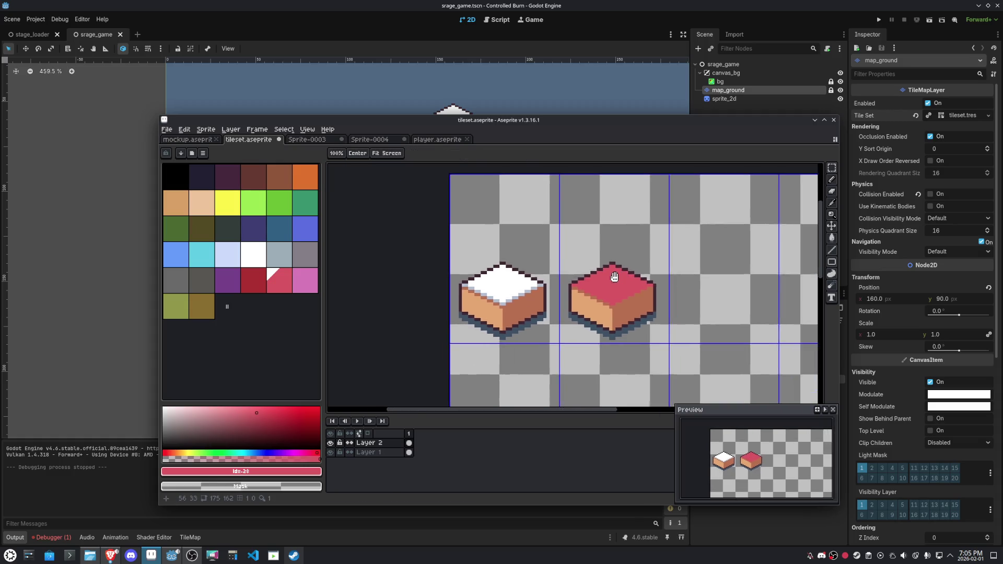
{"action": "double_click", "coordinate": [473, 304]}
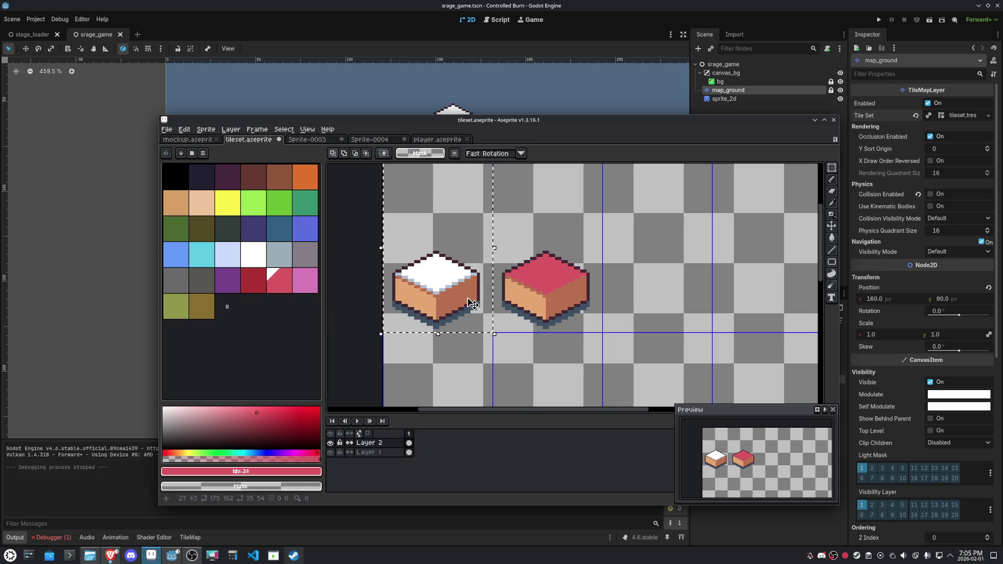
{"action": "left_click", "coordinate": [389, 452]}
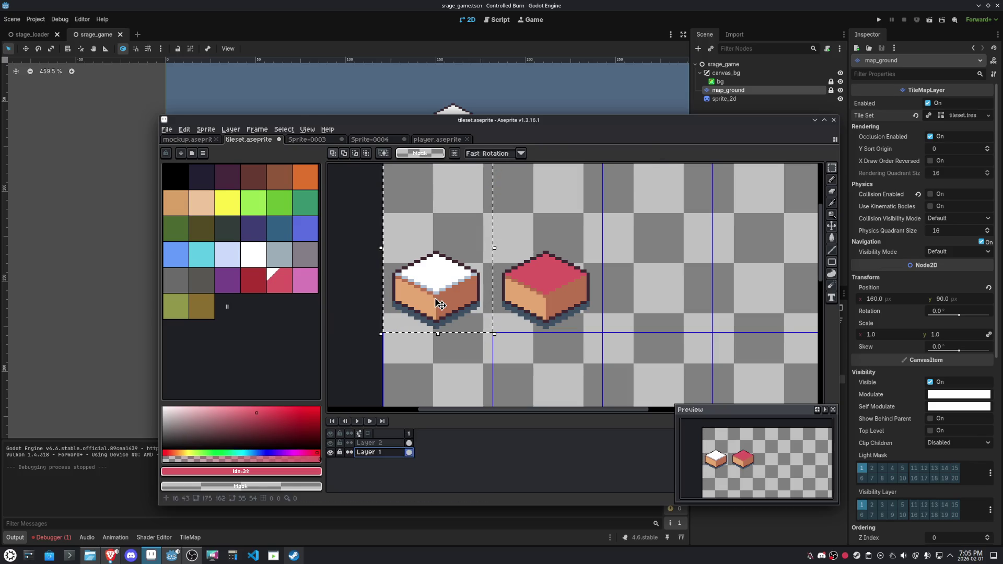
{"action": "key", "text": "Delete"}
{"action": "left_click", "coordinate": [391, 442]}
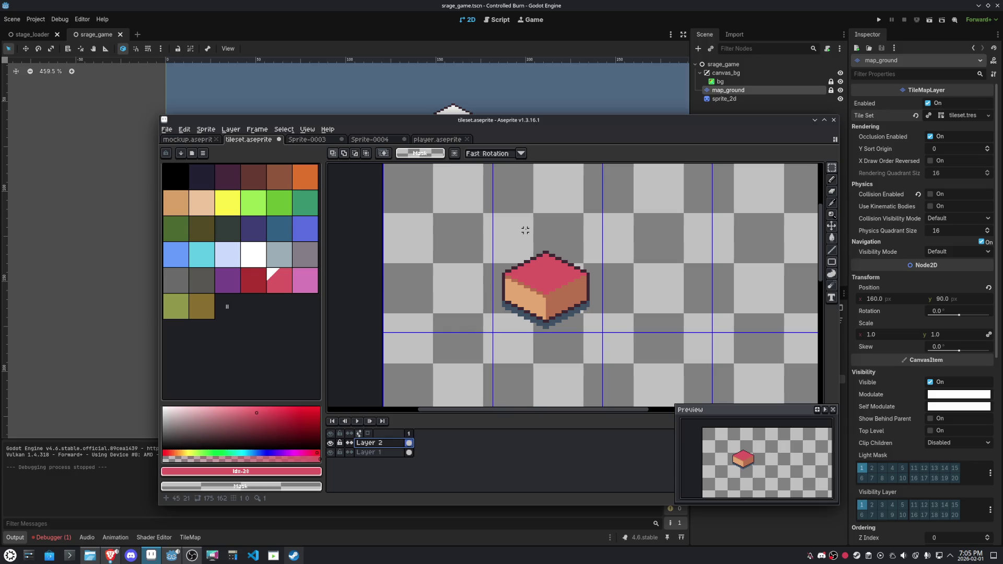
{"action": "key", "text": "ctrl+v"}
{"action": "key", "text": "Return"}
{"action": "left_click", "coordinate": [330, 453]}
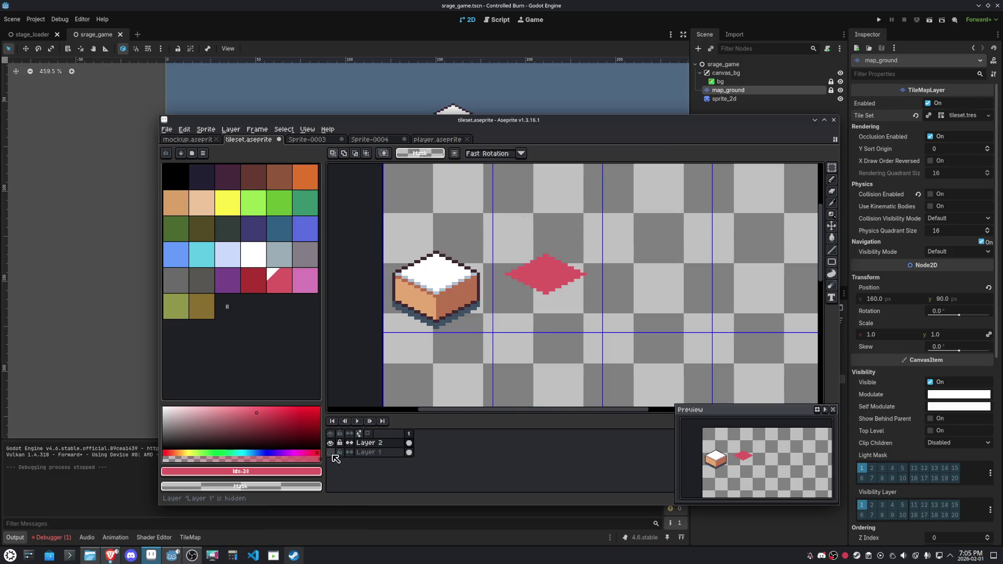
Save the tileset and export it as tileset.png
{"action": "key", "text": "ctrl+s"}
{"action": "left_click", "coordinate": [167, 129]}
{"action": "mouse_move", "coordinate": [188, 212]}
{"action": "left_click", "coordinate": [285, 212]}
{"action": "left_click", "coordinate": [515, 367]}
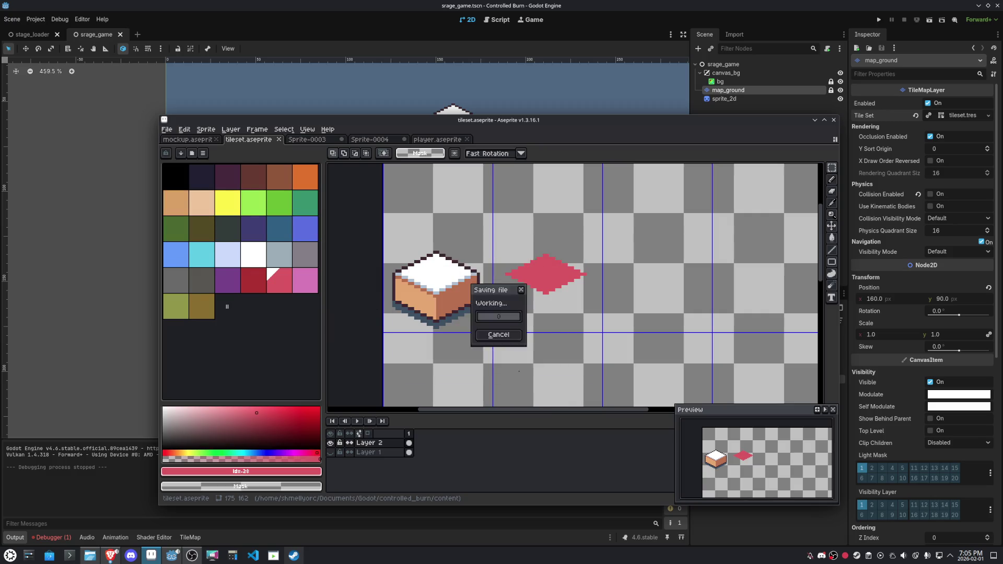
{"action": "left_click", "coordinate": [89, 255]}
{"action": "mouse_move", "coordinate": [89, 256]}
{"action": "left_mouse_down"}
{"action": "mouse_move", "coordinate": [682, 108]}
{"action": "mouse_move", "coordinate": [436, 209]}
{"action": "left_mouse_up"}
Add a TileMapLayer node and move it out from under map_ground to the top level
{"action": "left_click", "coordinate": [728, 90]}
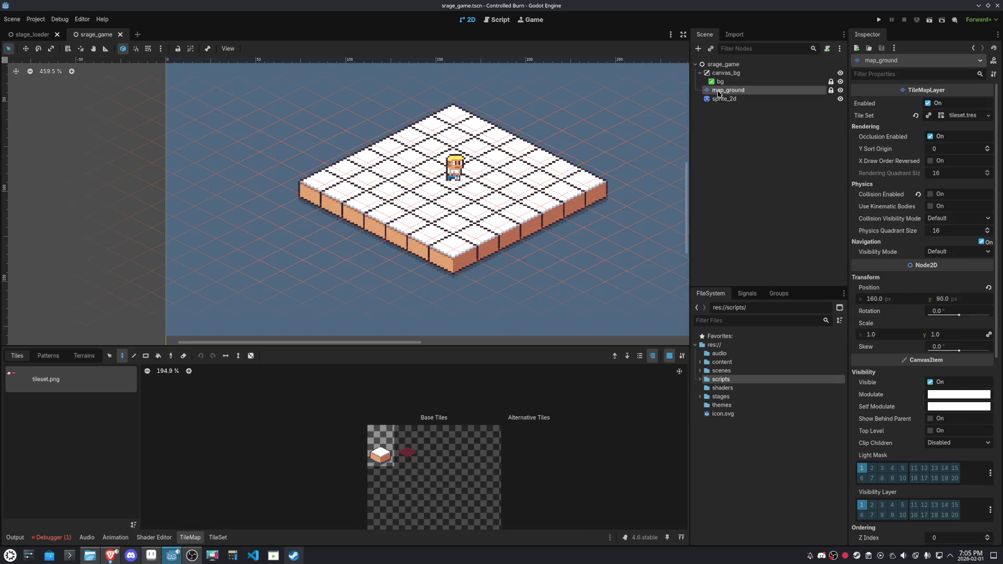
{"action": "scroll", "coordinate": [498, 235], "scroll_direction": "down", "scroll_amount": 3}
{"action": "scroll", "coordinate": [473, 289], "scroll_direction": "up", "scroll_amount": 2}
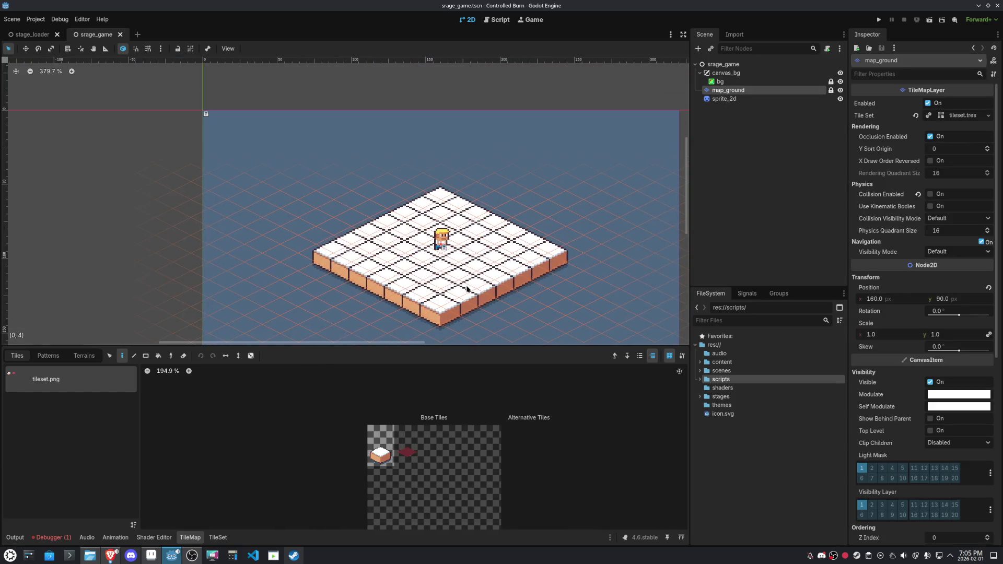
{"action": "left_click", "coordinate": [698, 48]}
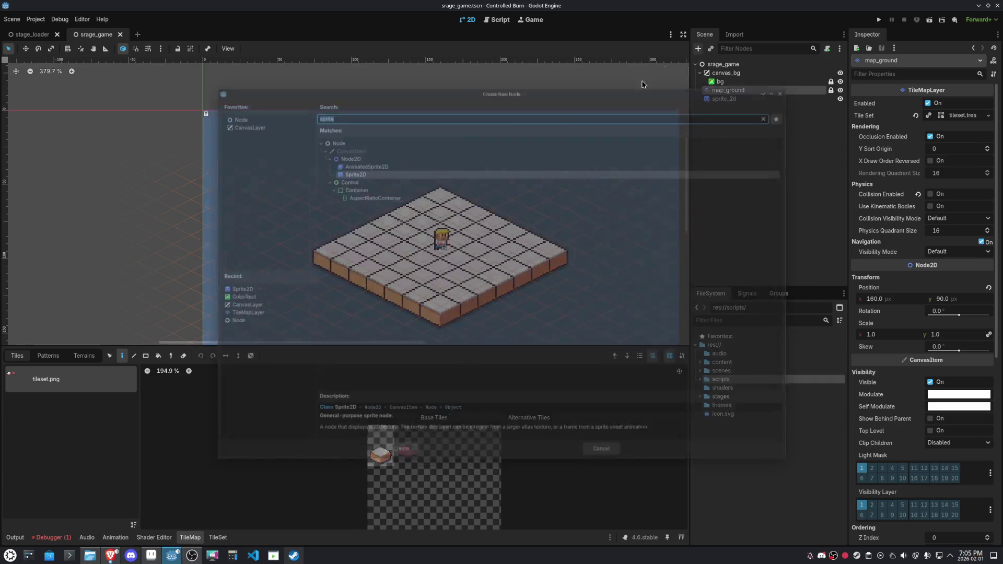
{"action": "double_click", "coordinate": [220, 316]}
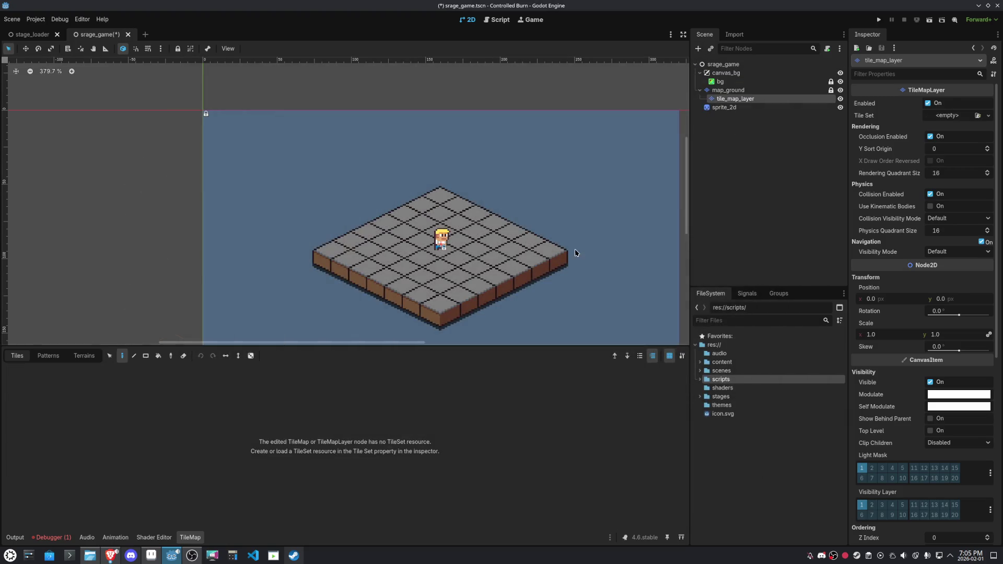
{"action": "mouse_move", "coordinate": [735, 99]}
{"action": "left_mouse_down"}
{"action": "mouse_move", "coordinate": [746, 111]}
{"action": "mouse_move", "coordinate": [709, 105]}
{"action": "left_mouse_up"}
{"action": "left_click", "coordinate": [989, 119]}
Load tileset.tres as the new layer's tile set and select the red diamond tile
{"action": "left_click", "coordinate": [969, 149]}
{"action": "double_click", "coordinate": [405, 183]}
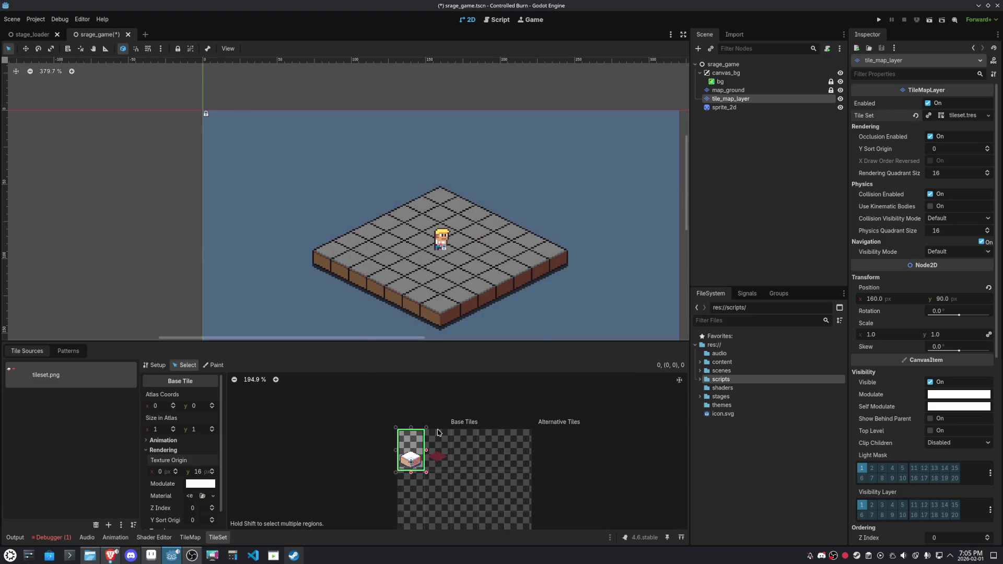
{"action": "left_click", "coordinate": [439, 456]}
{"action": "left_click", "coordinate": [154, 365]}
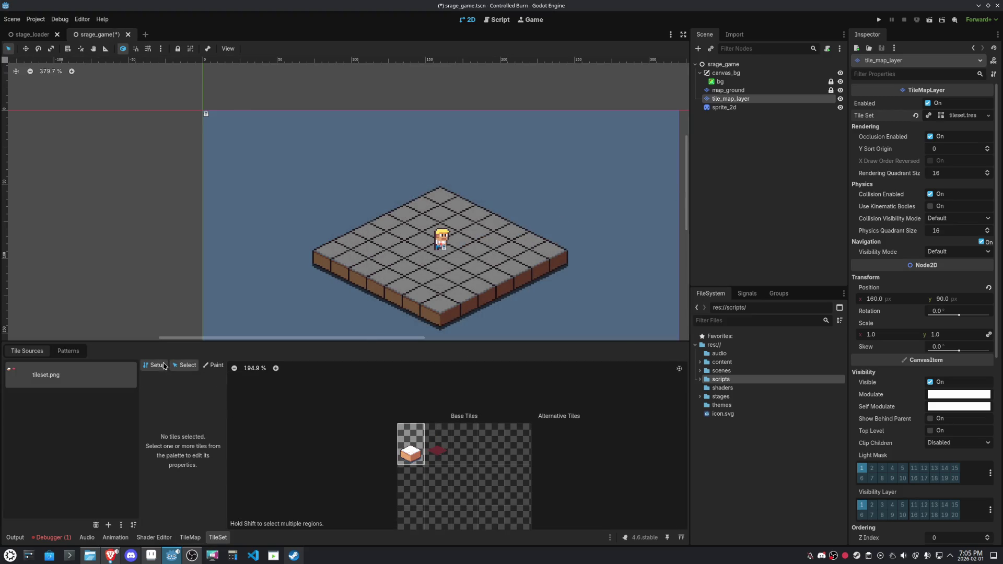
{"action": "left_click", "coordinate": [436, 443]}
{"action": "left_click", "coordinate": [187, 365]}
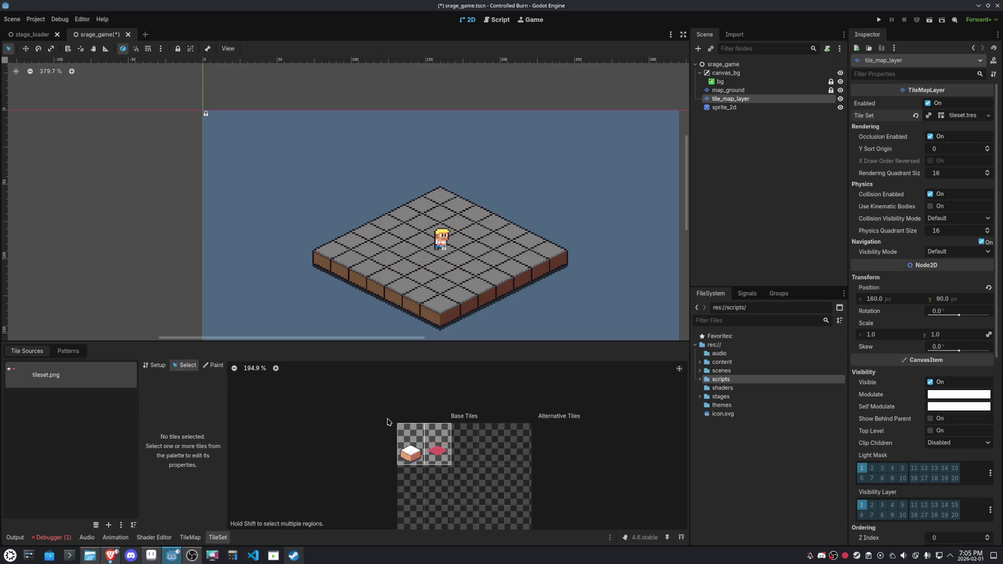
{"action": "left_click", "coordinate": [437, 450]}
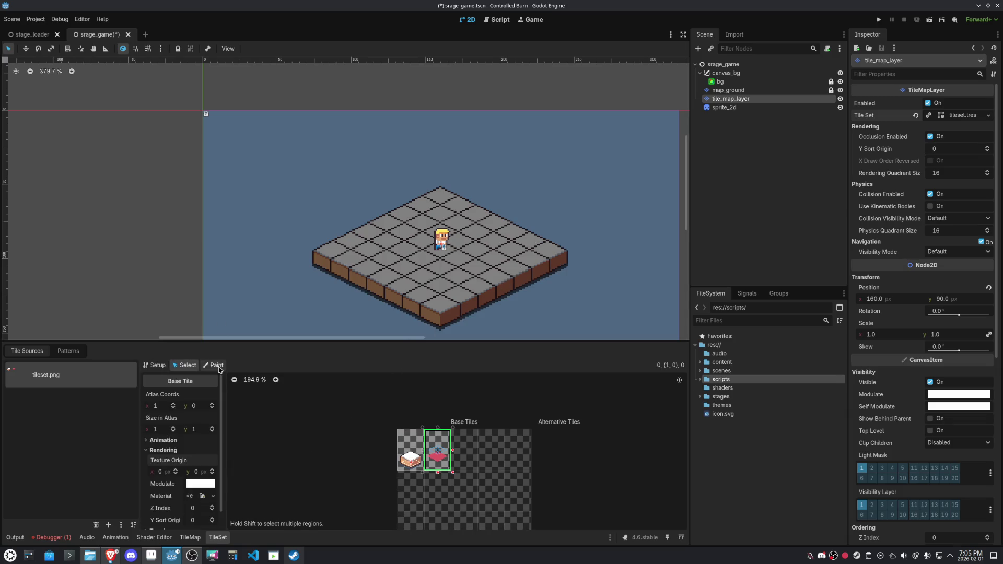
Set red tile (1,0)'s Texture Origin y to 16 px
{"action": "left_click", "coordinate": [201, 537]}
{"action": "left_click", "coordinate": [407, 450]}
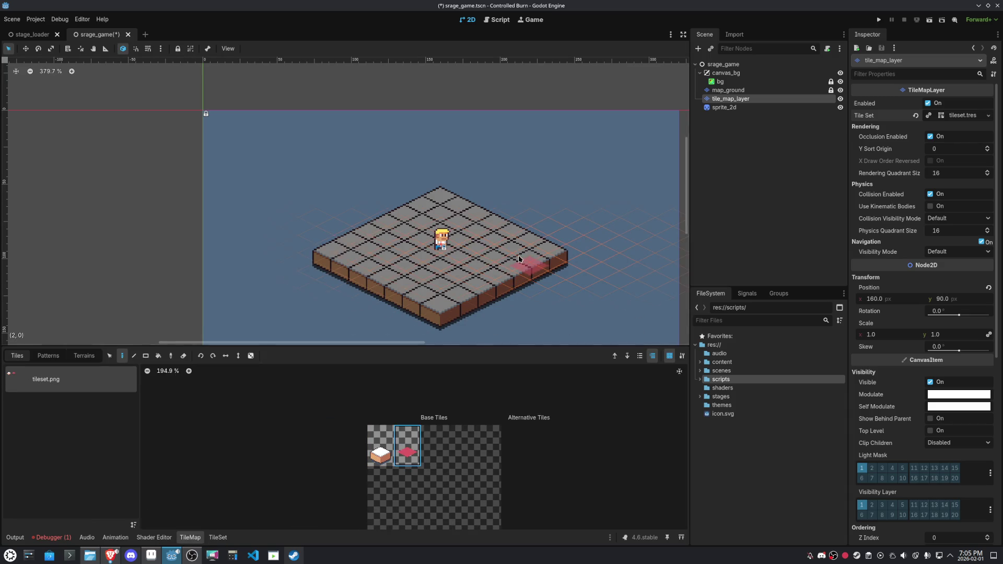
{"action": "left_click", "coordinate": [221, 538]}
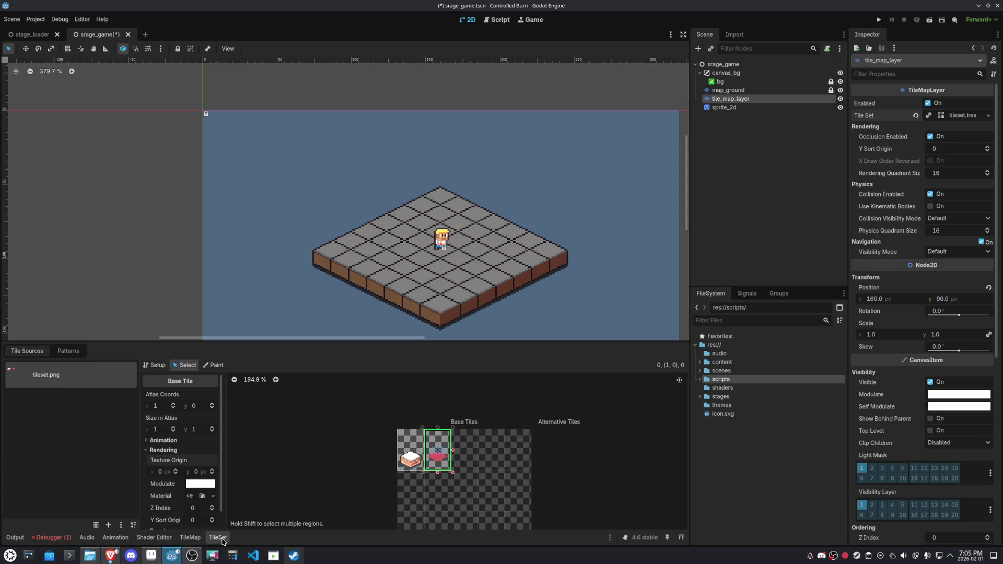
{"action": "left_click", "coordinate": [410, 459]}
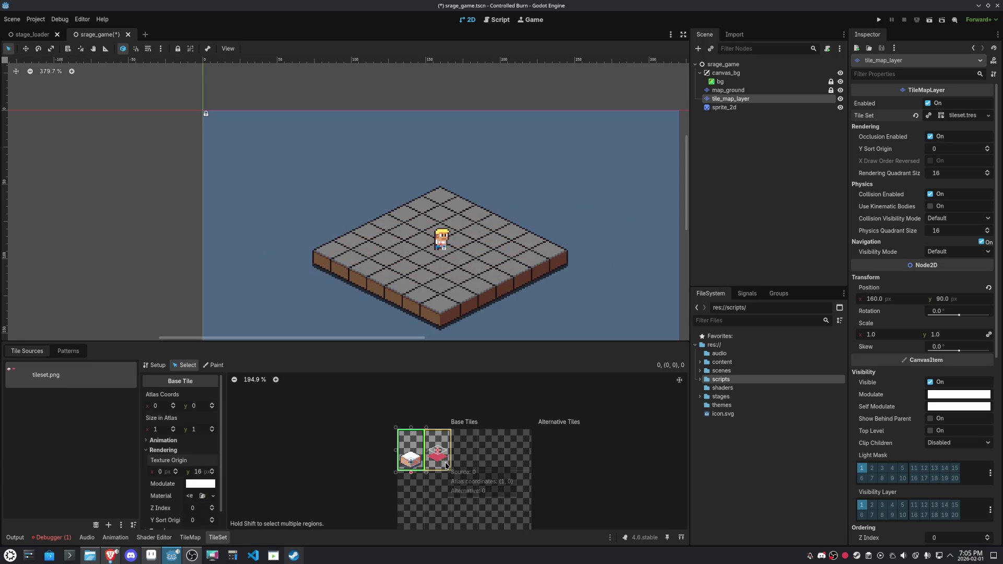
{"action": "left_click", "coordinate": [446, 465]}
{"action": "left_click", "coordinate": [204, 472]}
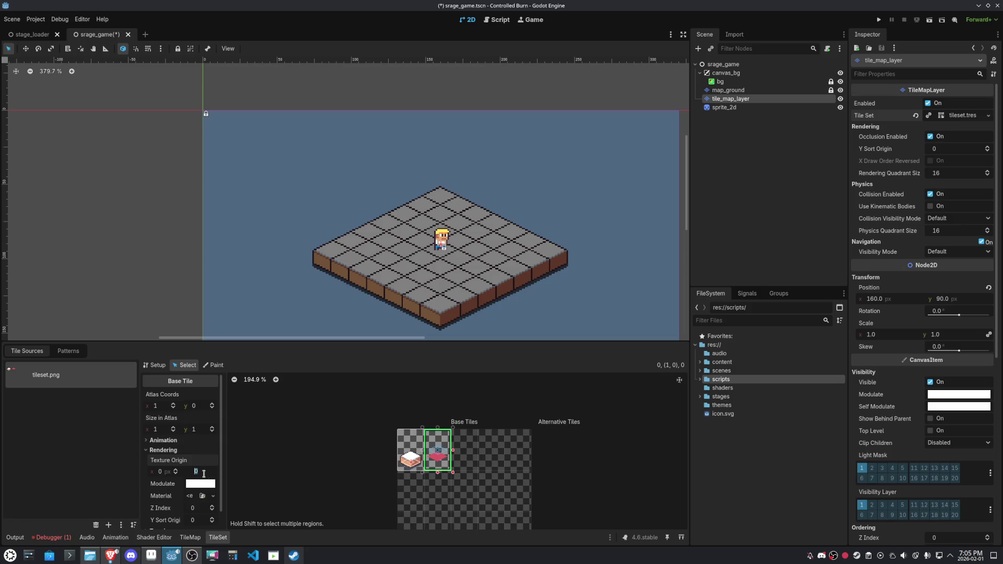
{"action": "type", "text": "6"}
{"action": "key", "text": "Return"}
Test-paint the red highlight tile on the floor, then erase and undo the tests
{"action": "left_click", "coordinate": [190, 537]}
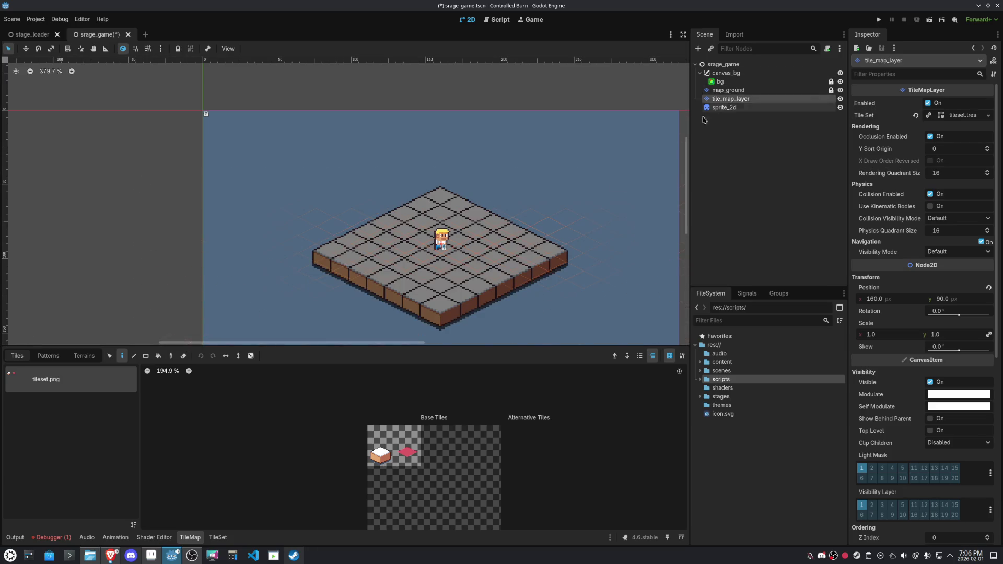
{"action": "left_click", "coordinate": [408, 446]}
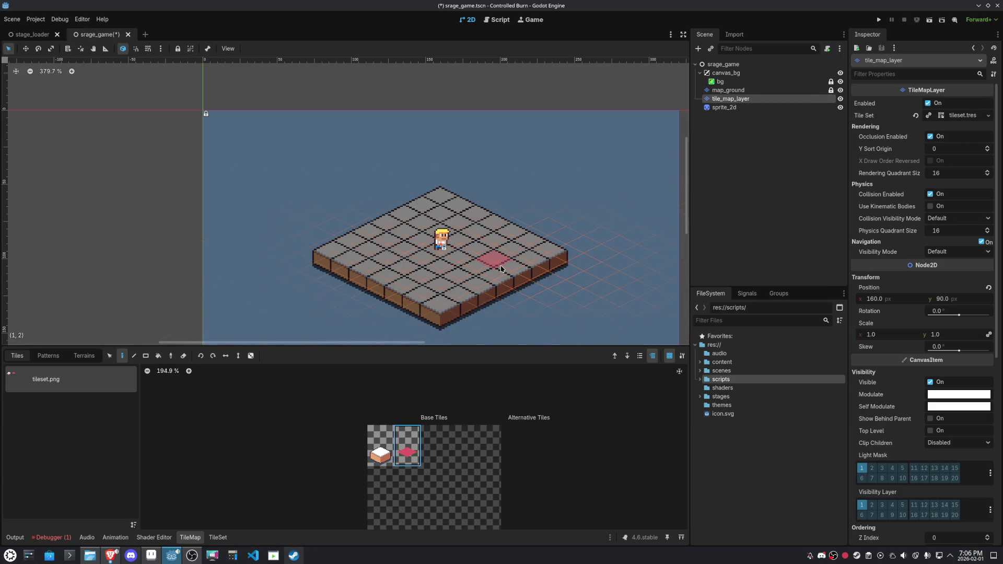
{"action": "scroll", "coordinate": [501, 269], "scroll_direction": "up", "scroll_amount": 5}
{"action": "left_click", "coordinate": [533, 304]}
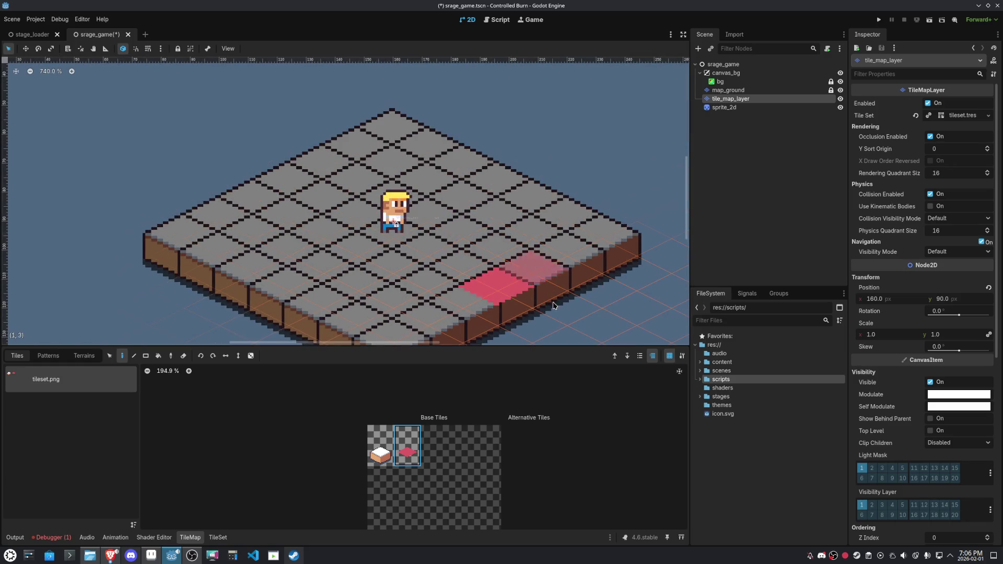
{"action": "right_click", "coordinate": [502, 302]}
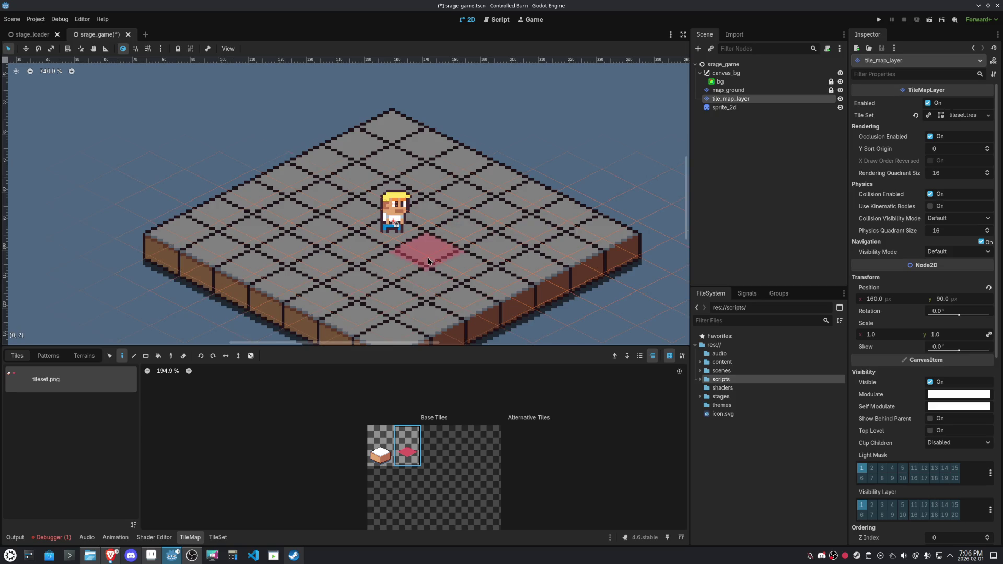
{"action": "scroll", "coordinate": [428, 261], "scroll_direction": "up", "scroll_amount": 5}
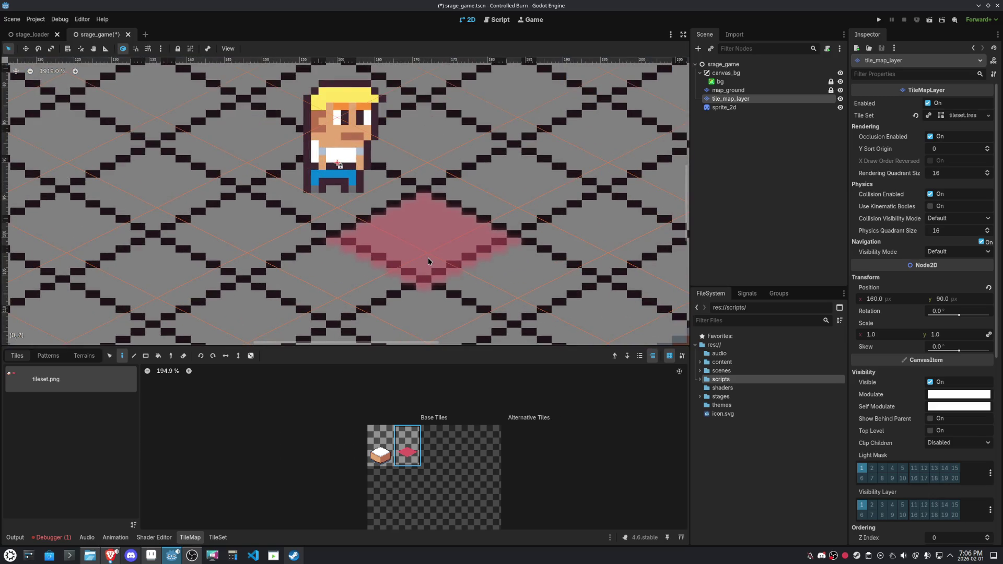
{"action": "left_click", "coordinate": [428, 261]}
{"action": "key", "text": "ctrl+z"}
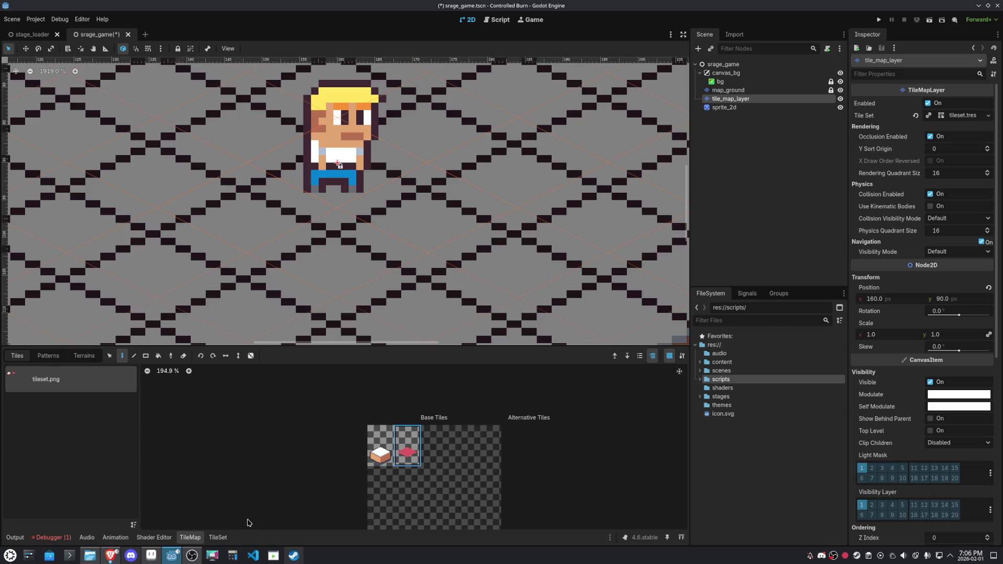
{"action": "left_click", "coordinate": [218, 538]}
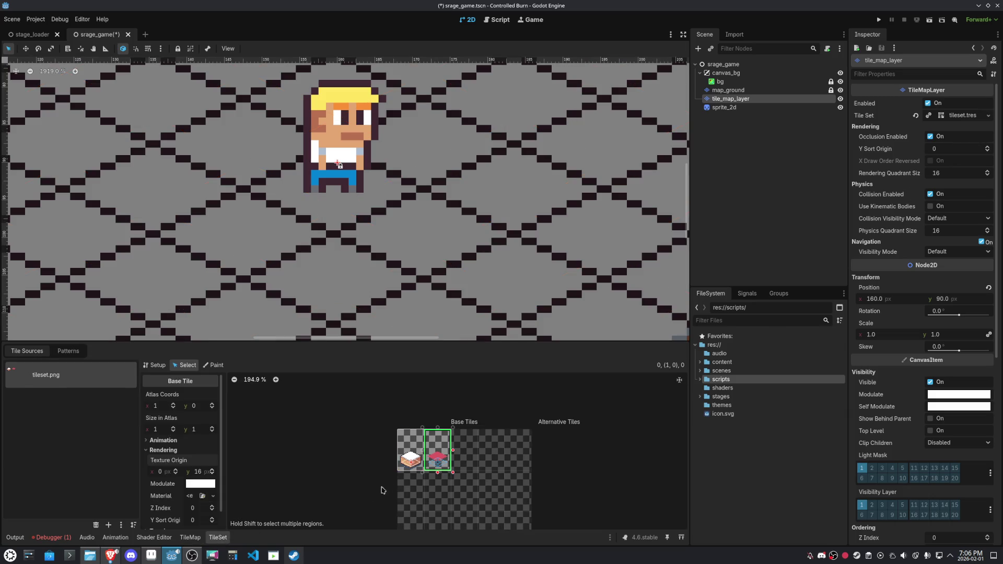
Raise the red tile's Texture Origin y to 17 px and test-paint it on the floor
{"action": "left_click", "coordinate": [214, 471]}
{"action": "left_click", "coordinate": [190, 538]}
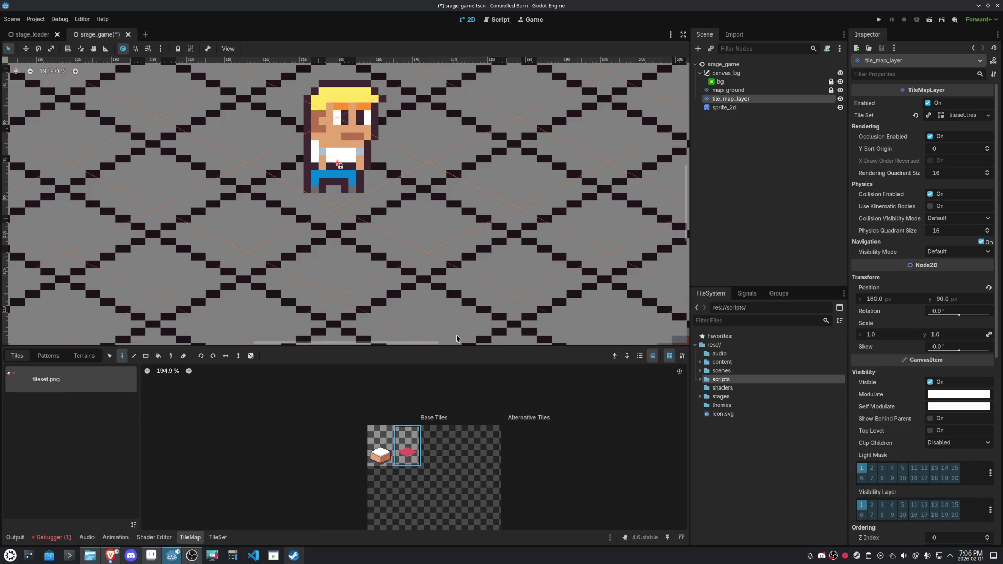
{"action": "left_click", "coordinate": [408, 452]}
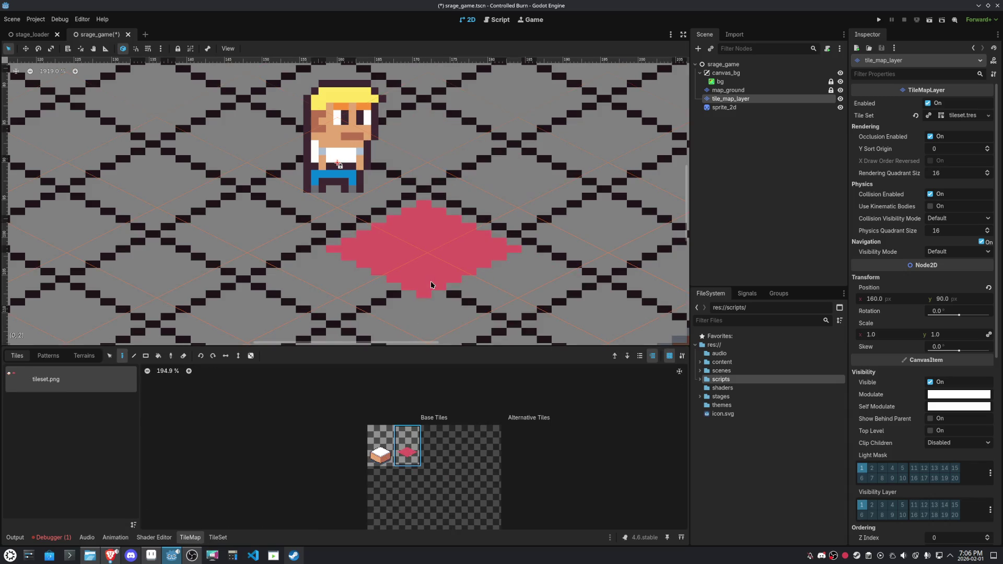
{"action": "left_click", "coordinate": [218, 538]}
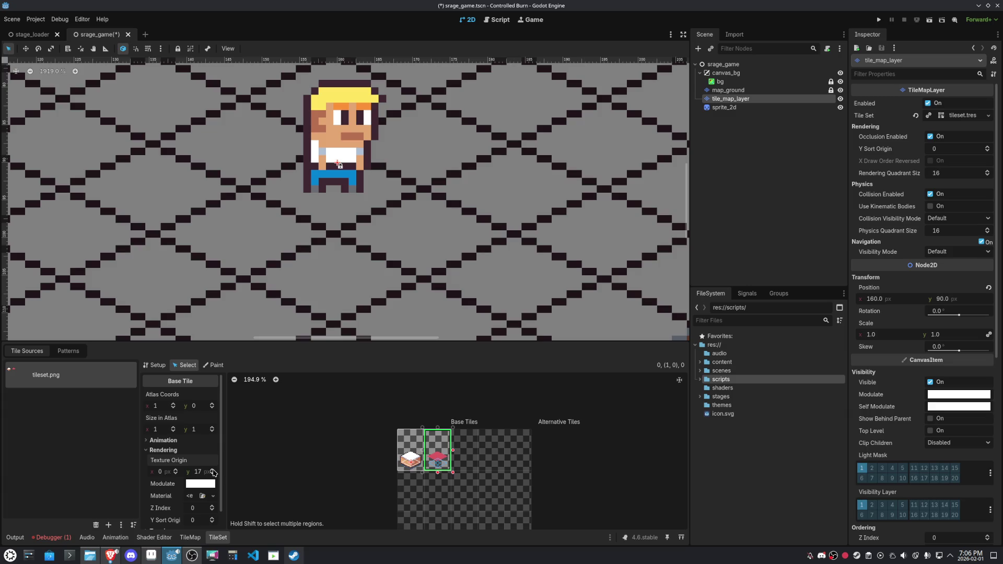
{"action": "left_click", "coordinate": [190, 537]}
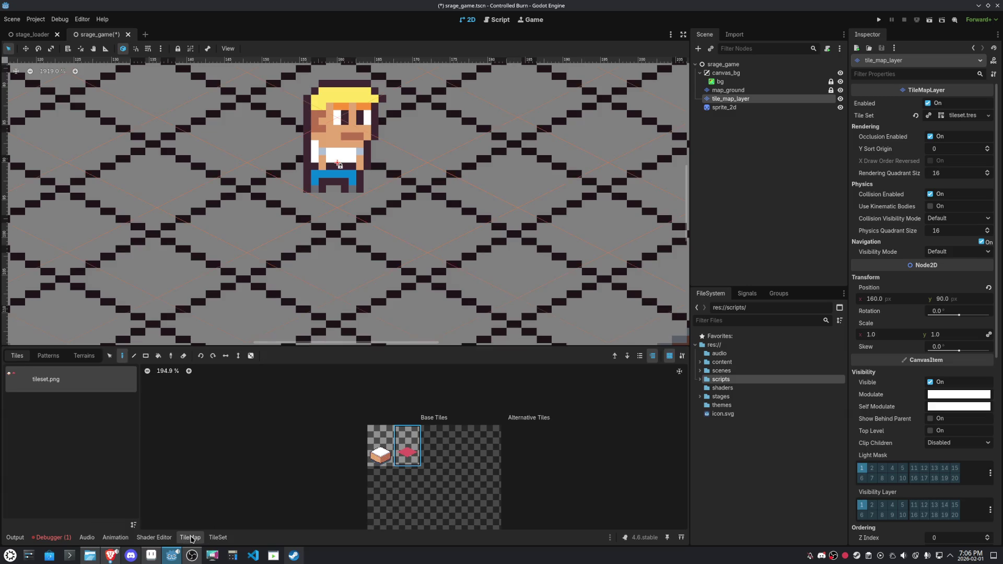
{"action": "left_click", "coordinate": [433, 264]}
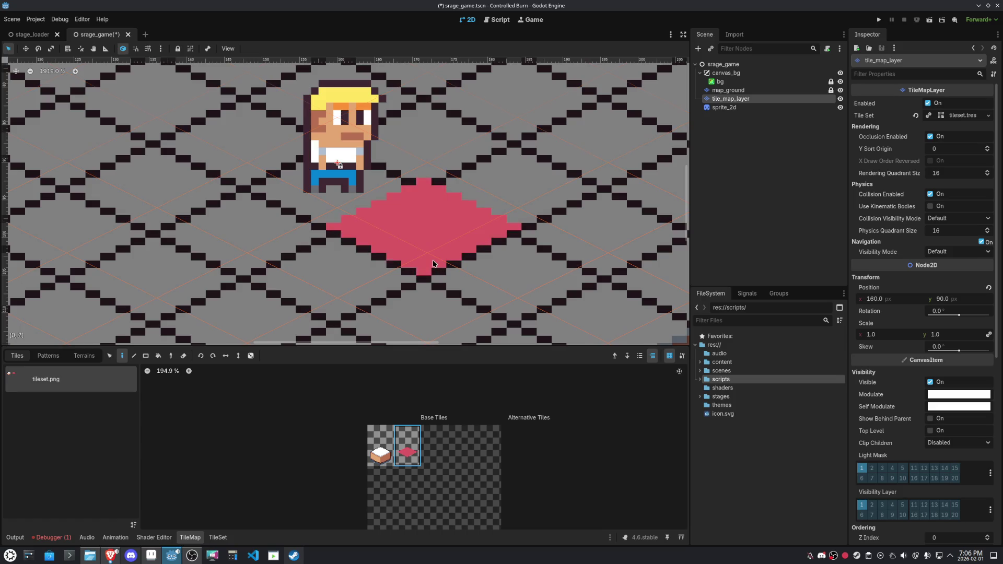
Bump the Texture Origin y to 18 px and place another red test tile to check alignment
{"action": "left_click", "coordinate": [218, 538]}
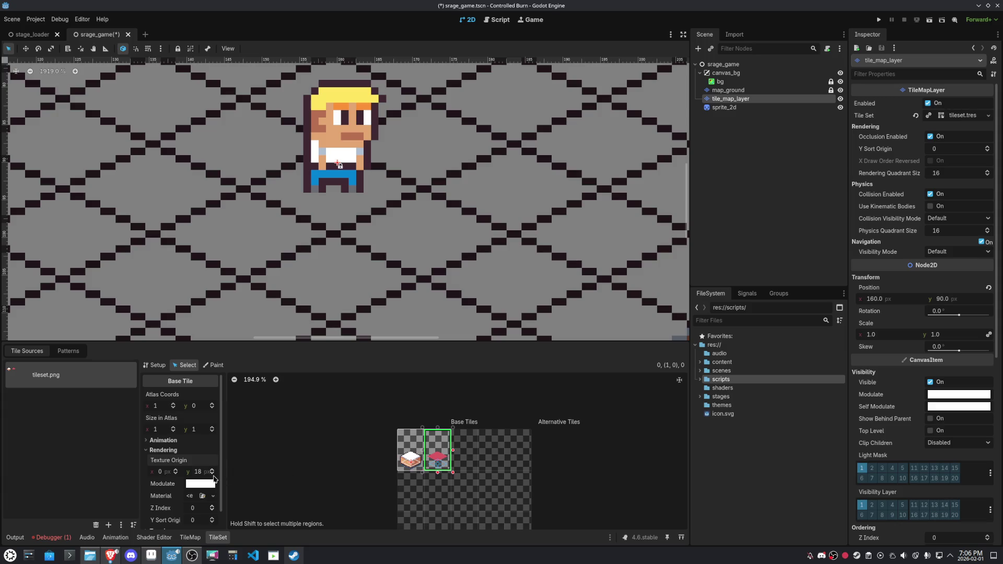
{"action": "left_click", "coordinate": [190, 538]}
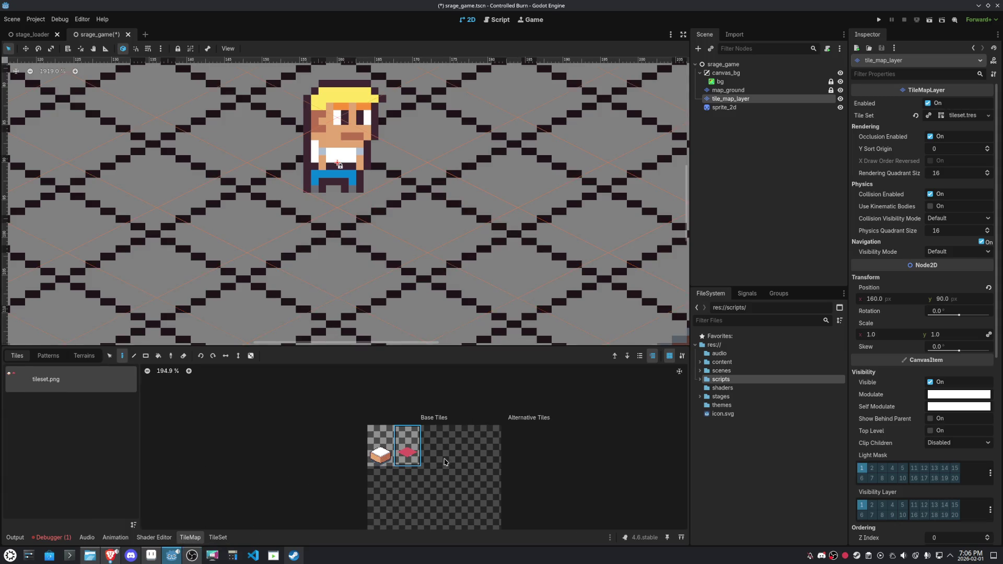
{"action": "left_click", "coordinate": [419, 252]}
{"action": "scroll", "coordinate": [540, 275], "scroll_direction": "down", "scroll_amount": 5}
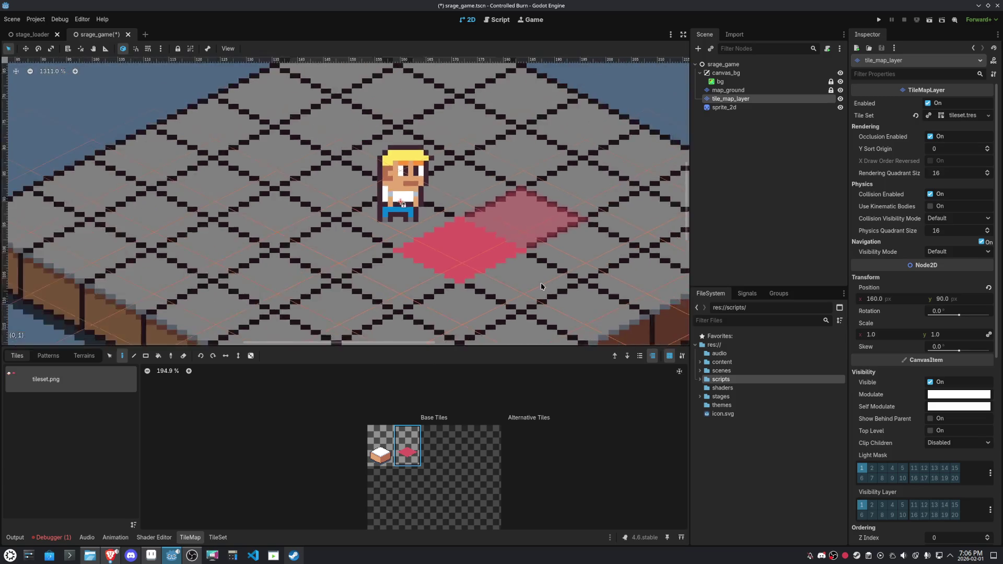
{"action": "scroll", "coordinate": [497, 276], "scroll_direction": "down", "scroll_amount": 1}
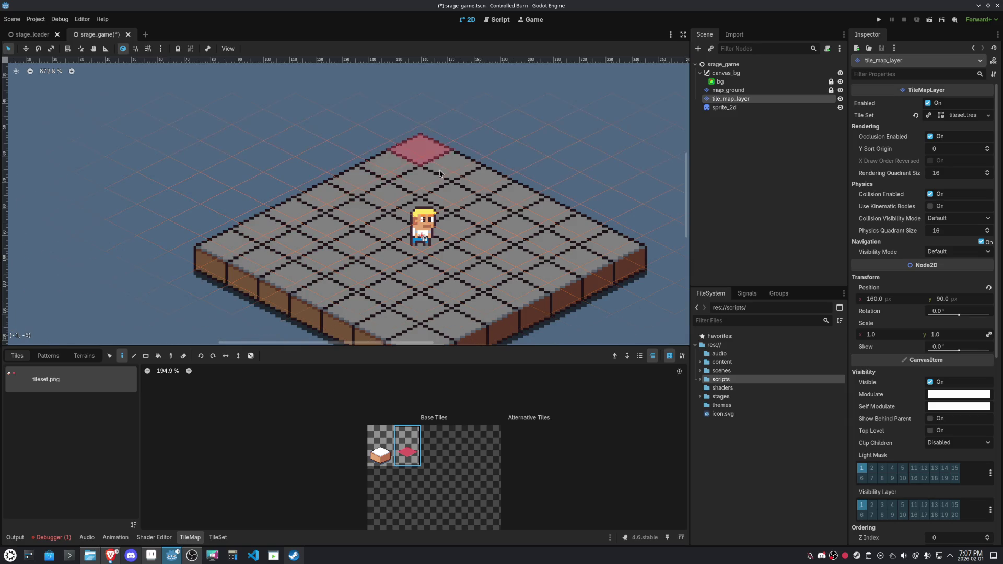
{"action": "scroll", "coordinate": [424, 251], "scroll_direction": "down", "scroll_amount": 5}
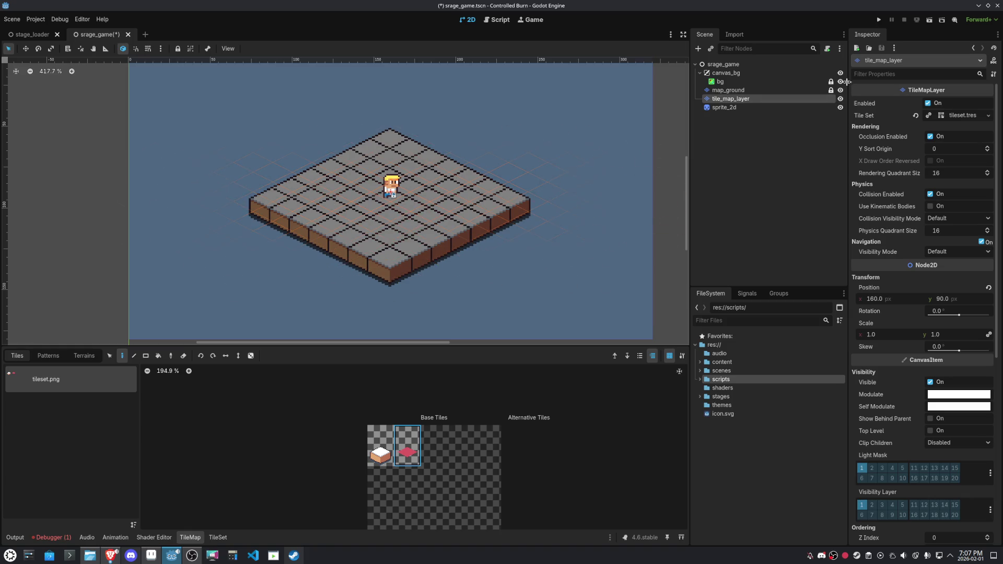
{"action": "left_click", "coordinate": [768, 64]}
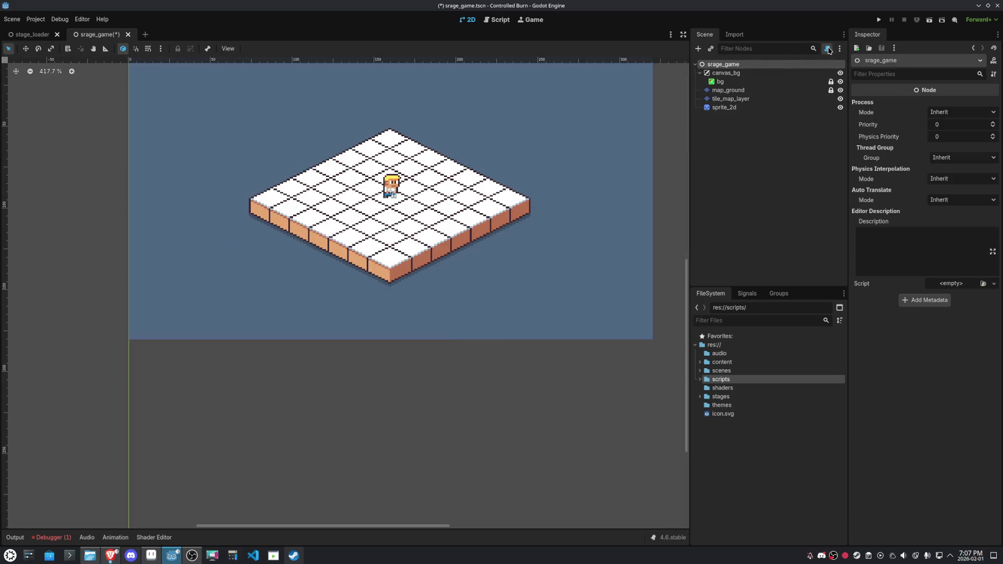
Attach a new srage_game.gd script in the scripts folder to the root node
{"action": "key", "text": "ctrl+s"}
{"action": "left_click", "coordinate": [827, 49]}
{"action": "double_click", "coordinate": [484, 270]}
{"action": "type", "text": "scripts"}
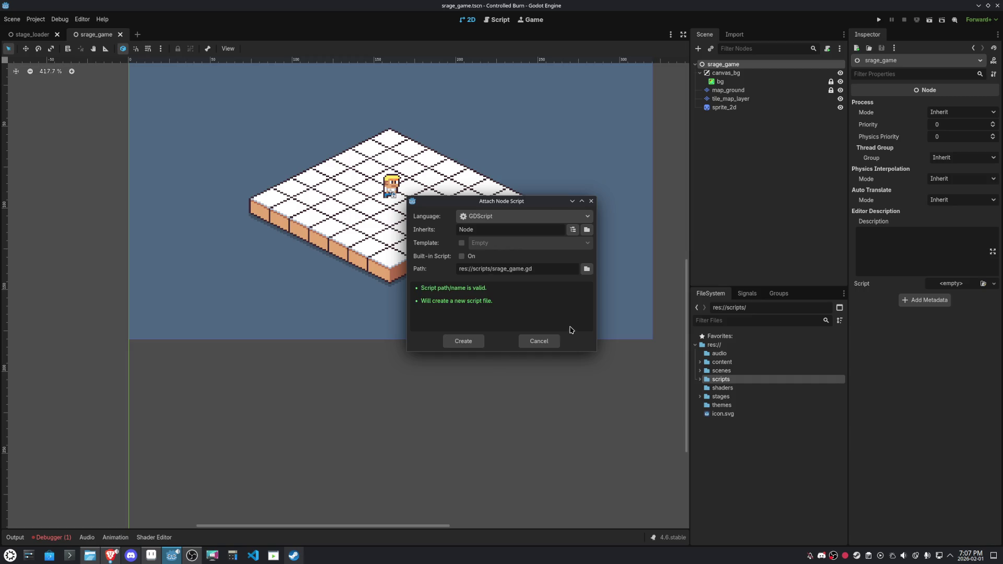
{"action": "left_click", "coordinate": [475, 344]}
{"action": "key", "text": "ctrl+s"}
{"action": "left_click", "coordinate": [469, 20]}
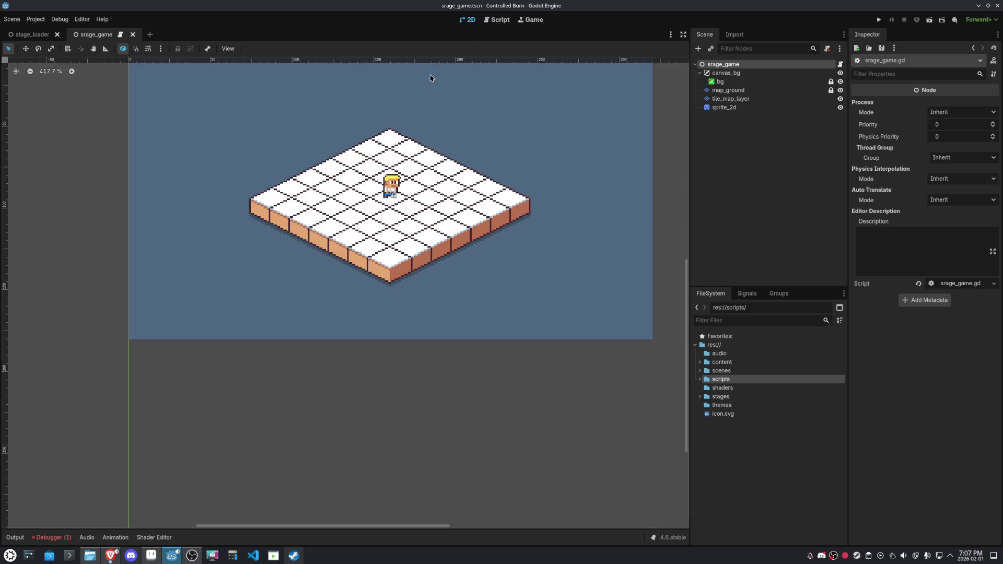
{"action": "left_click", "coordinate": [497, 20]}
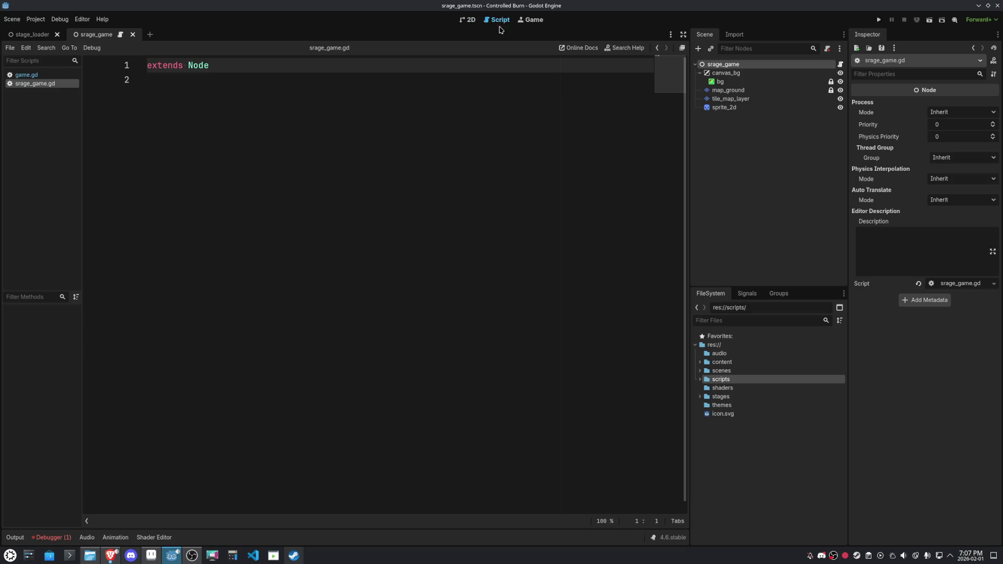
{"action": "key", "text": "Return"}
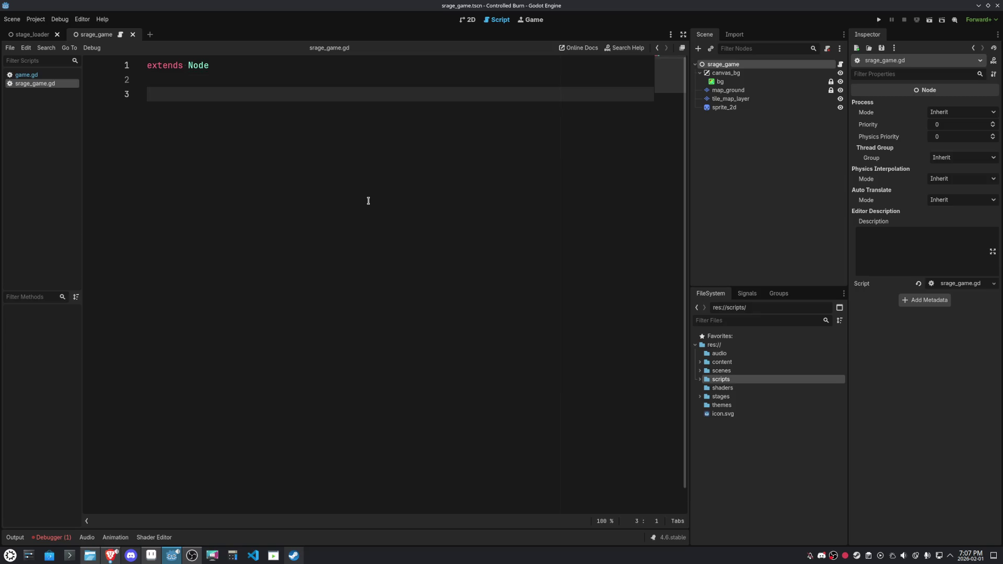
Rename tile_map_layer to map_selection and save
{"action": "left_click", "coordinate": [727, 90]}
{"action": "left_click", "coordinate": [728, 99], "text": "shift"}
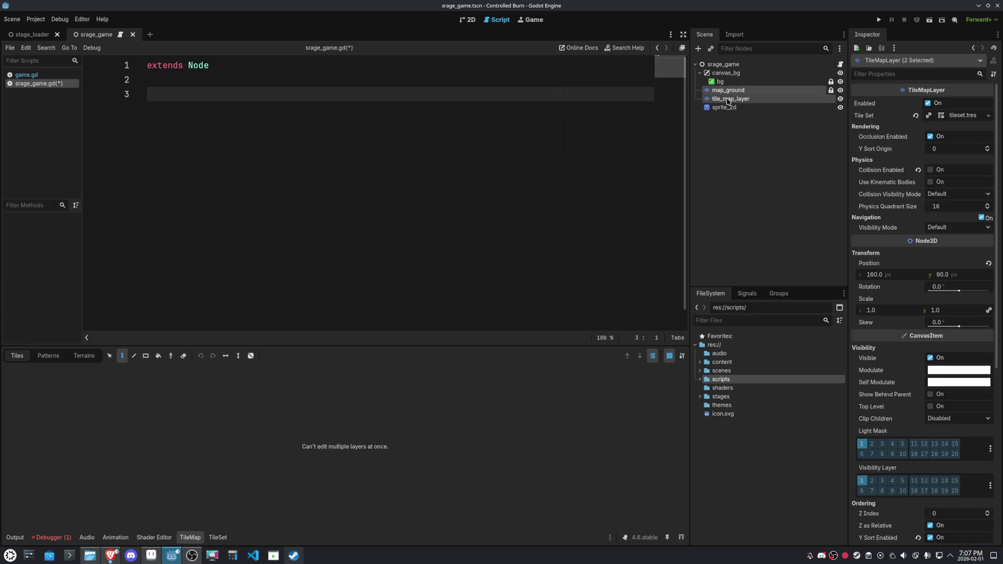
{"action": "double_click", "coordinate": [728, 99]}
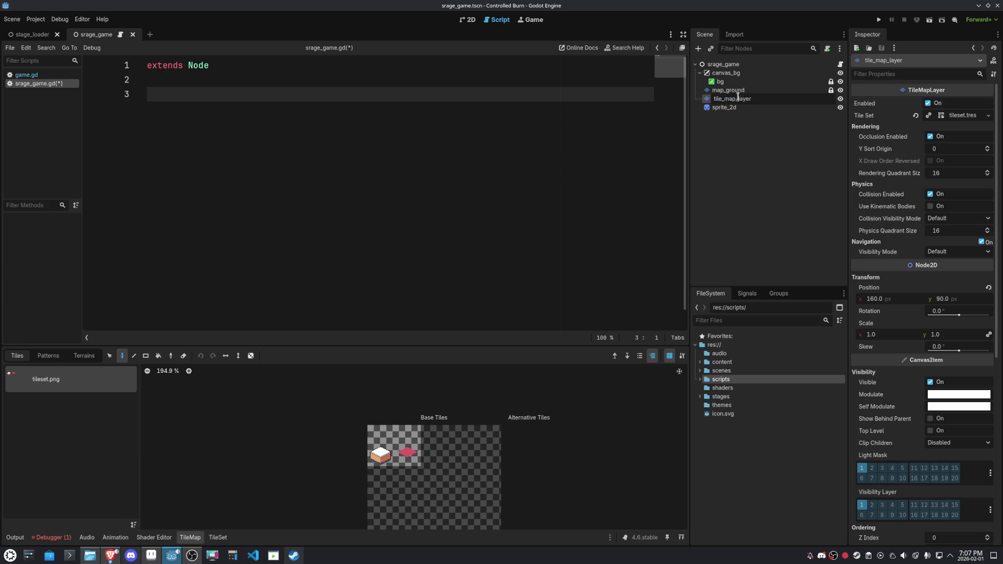
{"action": "type", "text": "map"}
{"action": "type", "text": "_selection"}
{"action": "key", "text": "Return"}
{"action": "key", "text": "ctrl+s"}
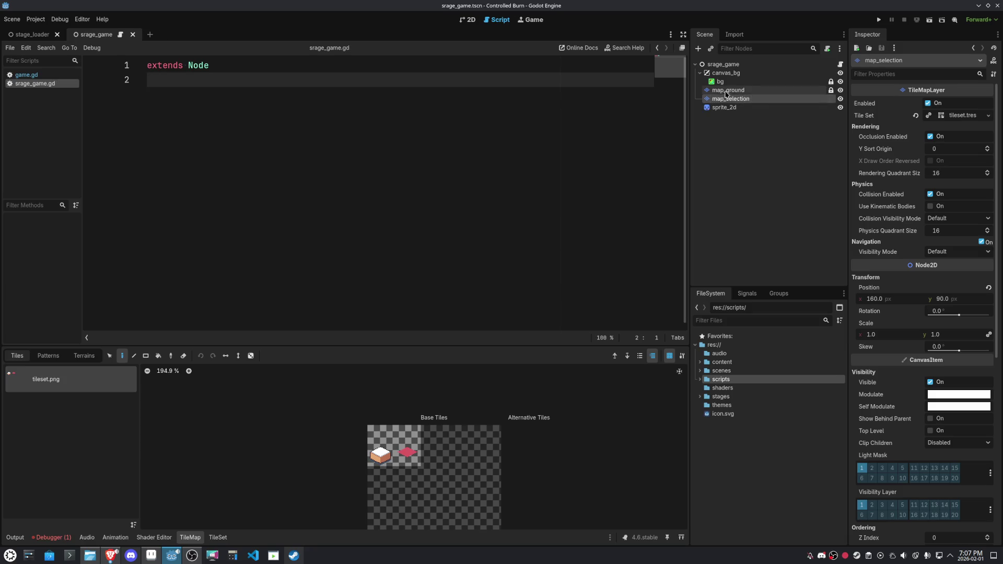
{"action": "left_click", "coordinate": [731, 90]}
{"action": "left_click", "coordinate": [731, 91], "text": "ctrl"}
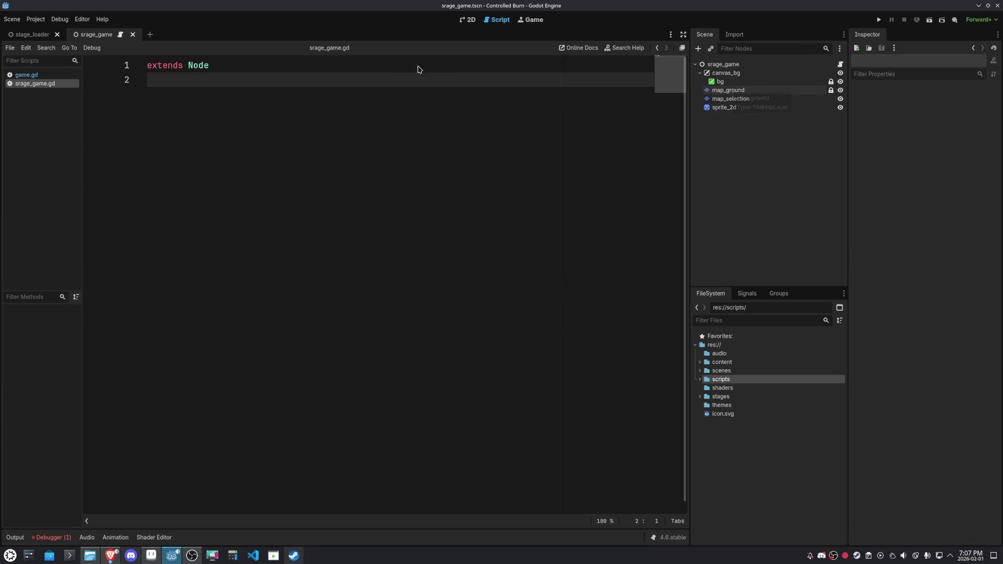
{"action": "left_click", "coordinate": [743, 97]}
{"action": "left_click", "coordinate": [731, 90]}
{"action": "left_click", "coordinate": [730, 90], "text": "ctrl"}
{"action": "mouse_move", "coordinate": [728, 90]}
{"action": "left_mouse_down"}
{"action": "mouse_move", "coordinate": [247, 104]}
{"action": "mouse_move", "coordinate": [271, 125]}
{"action": "left_mouse_up"}
Replace the _process function with a func _input(event) stub containing pass
{"action": "type", "text": "func _process(delta: float) -> void:"}
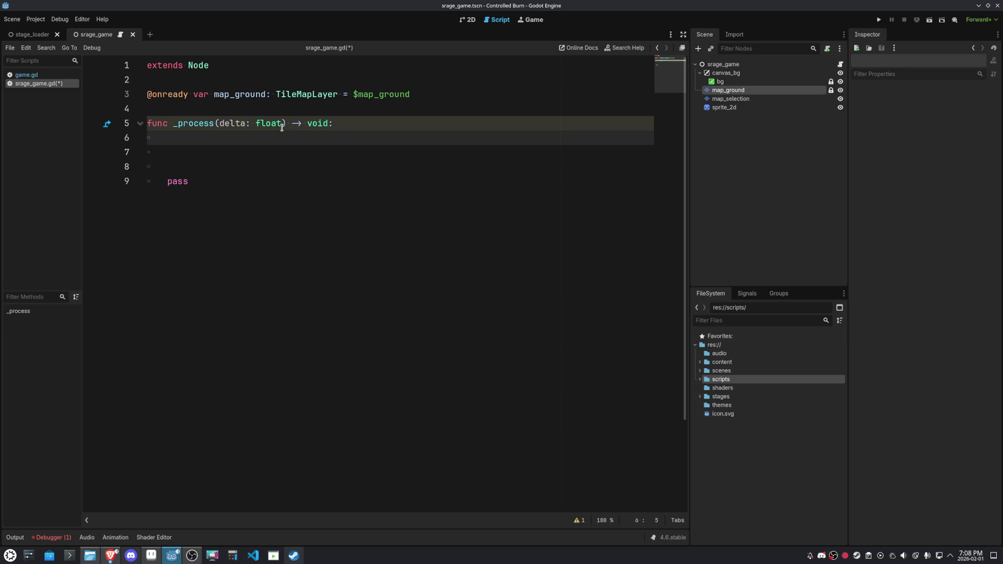
{"action": "left_click_drag", "start_coordinate": [226, 189], "coordinate": [120, 123]}
{"action": "key", "text": "BackSpace"}
{"action": "type", "text": "func _in"}
{"action": "key", "text": "Return"}
{"action": "key", "text": "ctrl+z"}
{"action": "type", "text": "pu"}
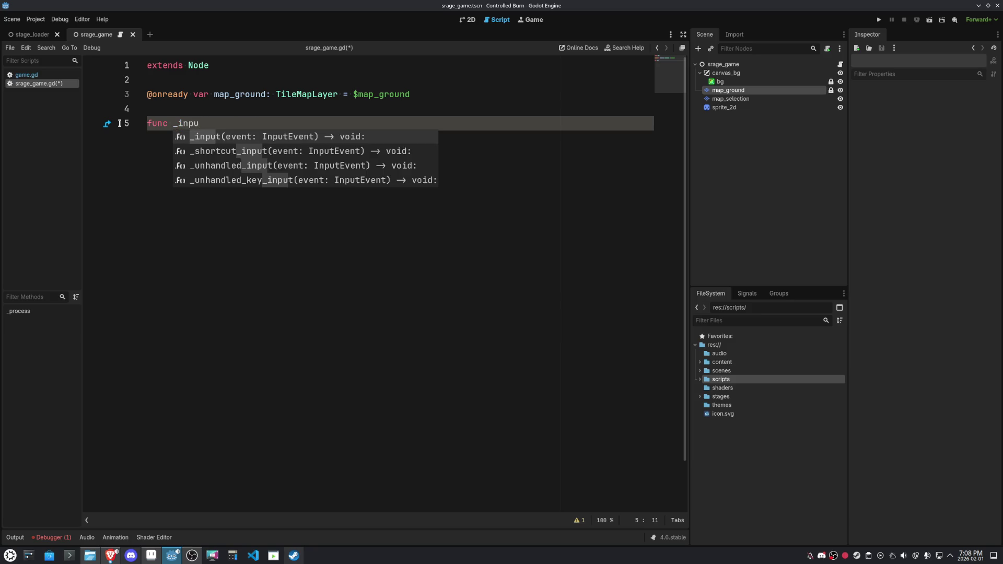
{"action": "key", "text": "Return"}
{"action": "key", "text": "Return"}
{"action": "key", "text": "Return"}
{"action": "key", "text": "Return"}
{"action": "type", "text": "pass"}
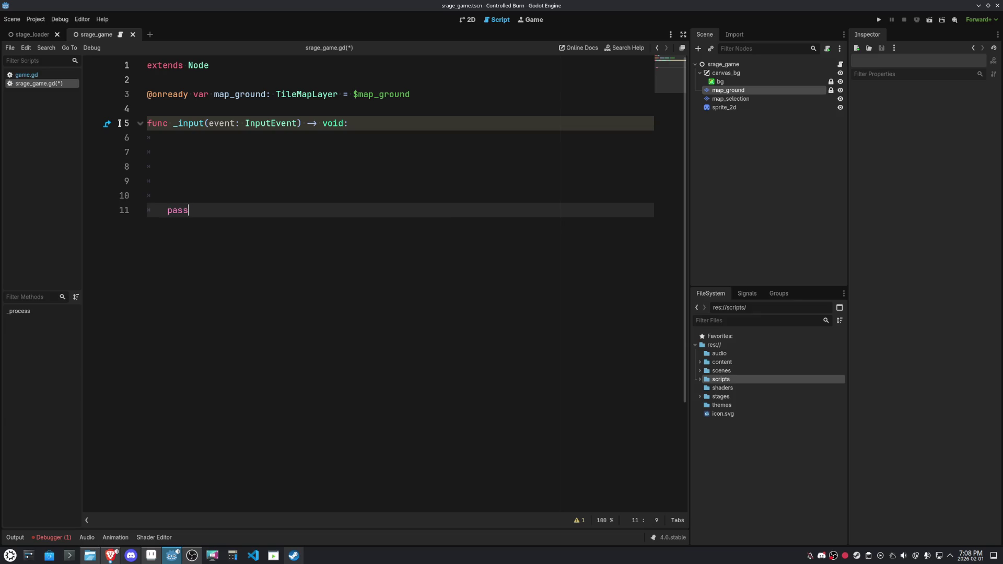
{"action": "key", "text": "Up"}
{"action": "key", "text": "Up"}
{"action": "key", "text": "Up"}
{"action": "key", "text": "Up"}
Add 'if event is not InputEventMouseMotion: return' at the top of _input
{"action": "type", "text": "if e"}
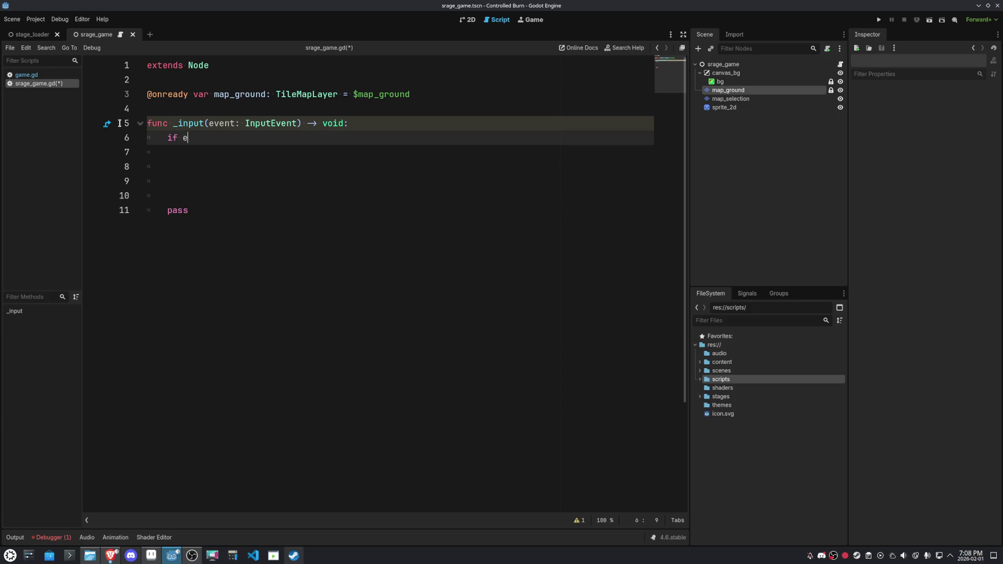
{"action": "type", "text": "vent is not Inputevent"}
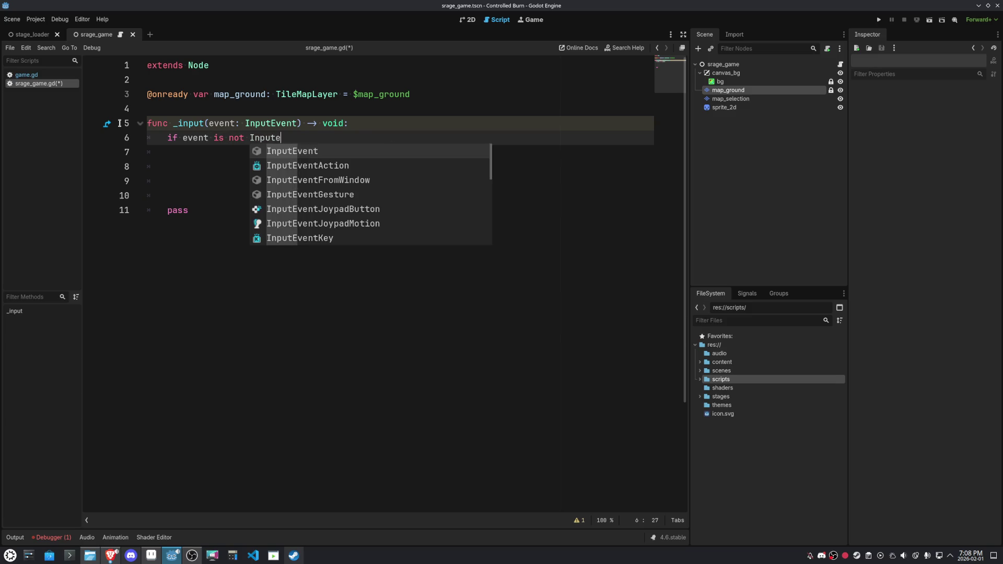
{"action": "key", "text": "Down"}
{"action": "key", "text": "Down"}
{"action": "key", "text": "Down"}
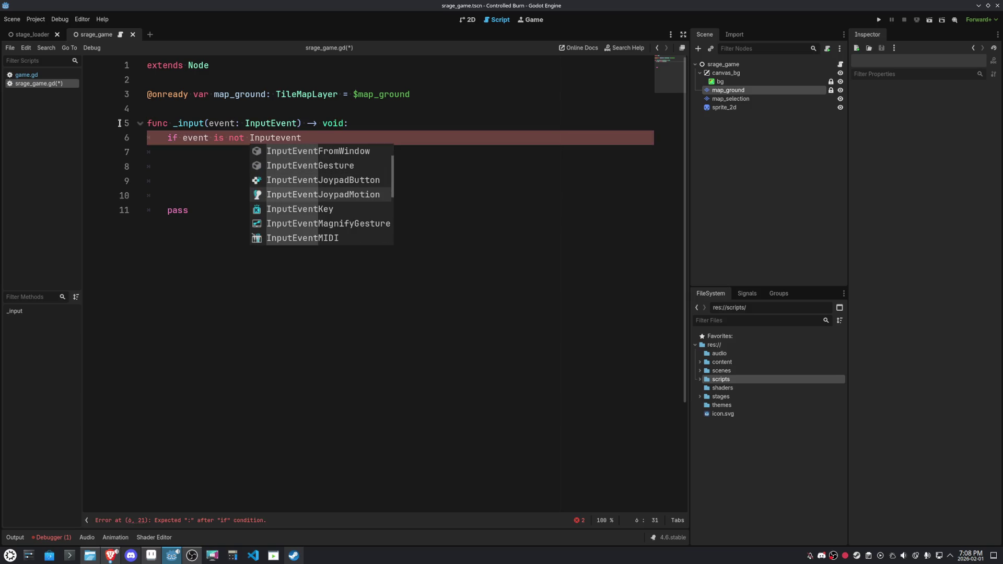
{"action": "key", "text": "Return"}
{"action": "type", "text": "return"}
{"action": "left_click", "coordinate": [189, 167]}
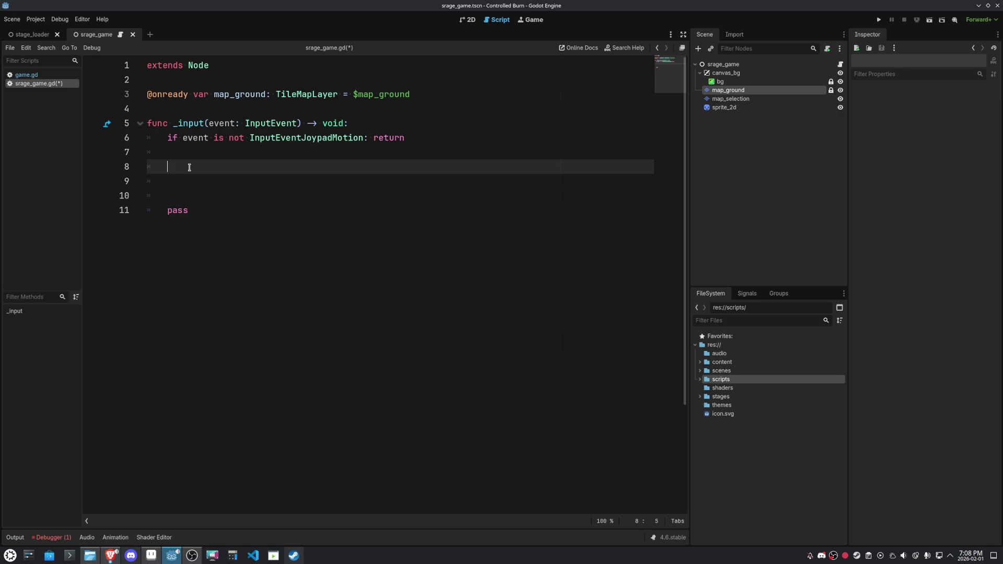
{"action": "double_click", "coordinate": [280, 138]}
{"action": "key", "text": "BackSpace"}
{"action": "type", "text": "InputEventMouse"}
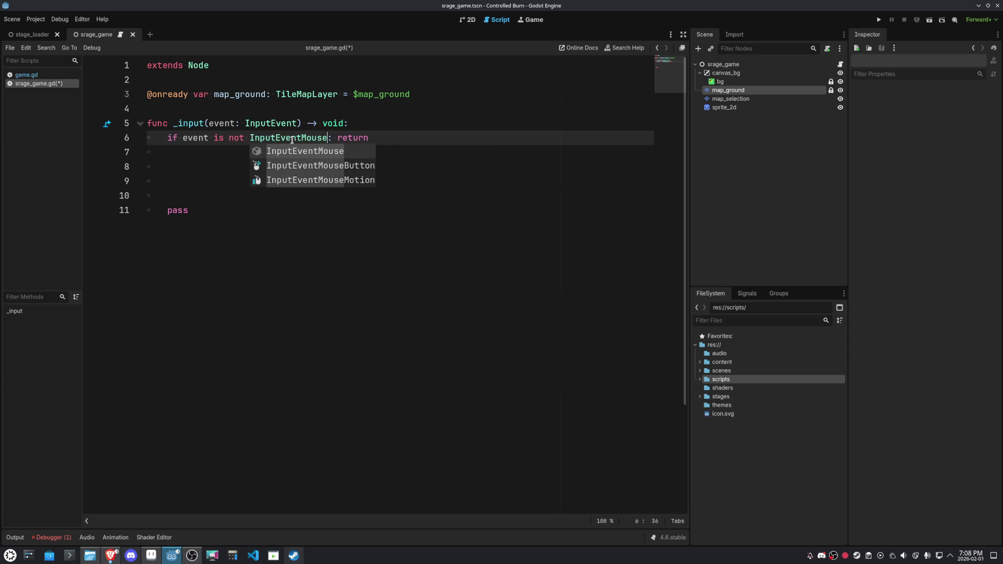
{"action": "key", "text": "Down"}
{"action": "key", "text": "Down"}
{"action": "key", "text": "Return"}
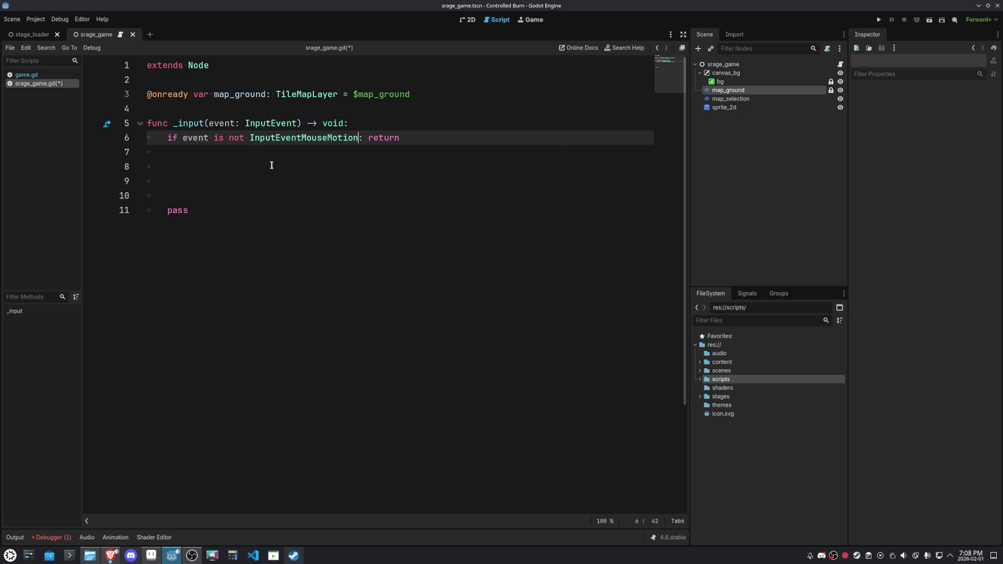
Start the 'var pos =' line in _input and inspect the bg node
{"action": "left_click", "coordinate": [271, 166]}
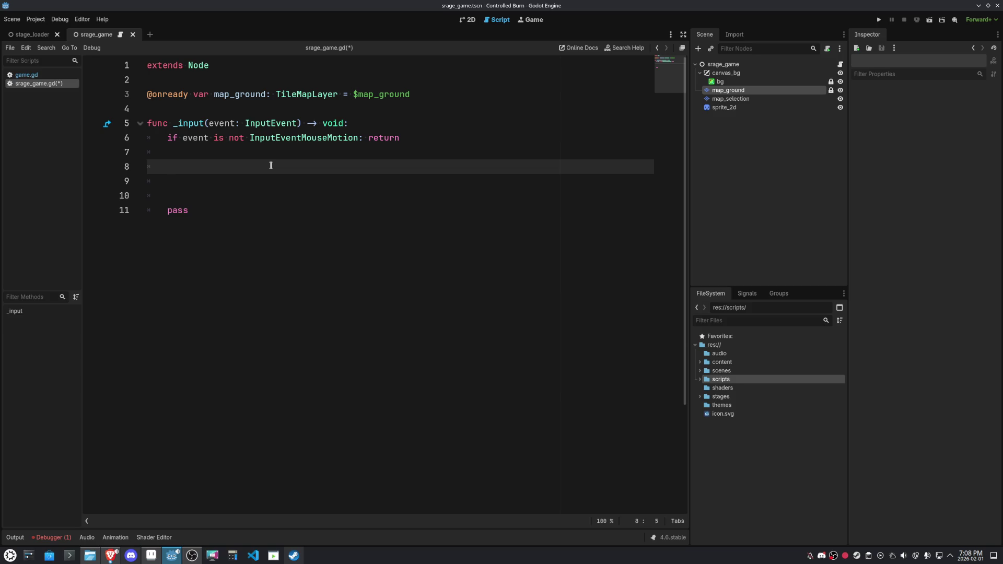
{"action": "type", "text": "var"}
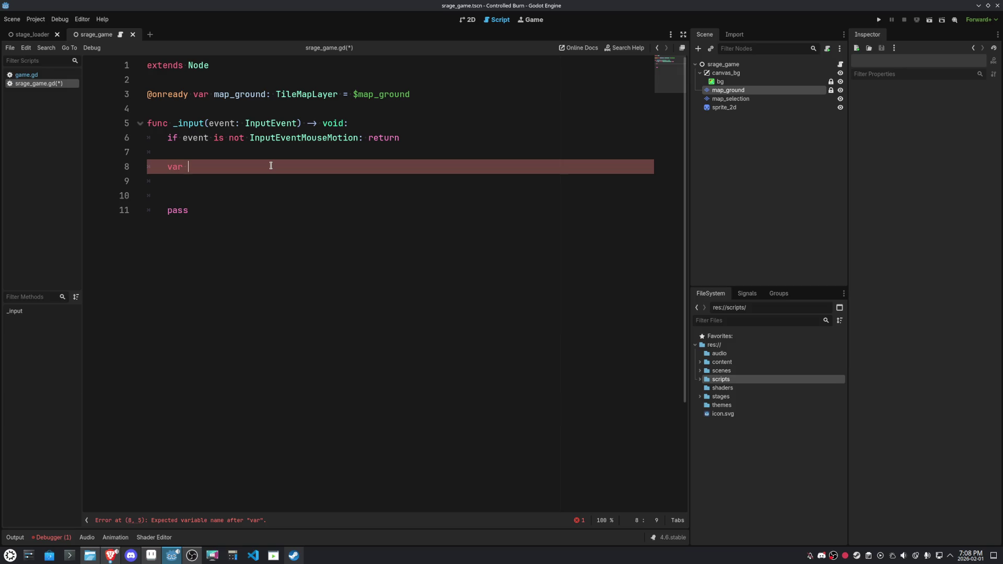
{"action": "type", "text": "get"}
{"action": "type", "text": "l"}
{"action": "key", "text": "BackSpace"}
{"action": "key", "text": "BackSpace"}
{"action": "key", "text": "BackSpace"}
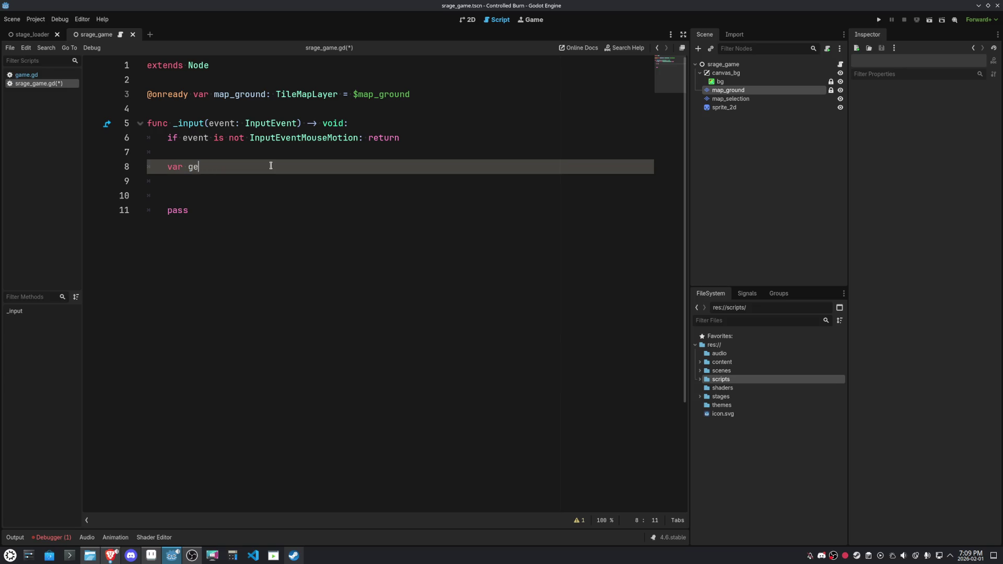
{"action": "type", "text": "pos = get_glob"}
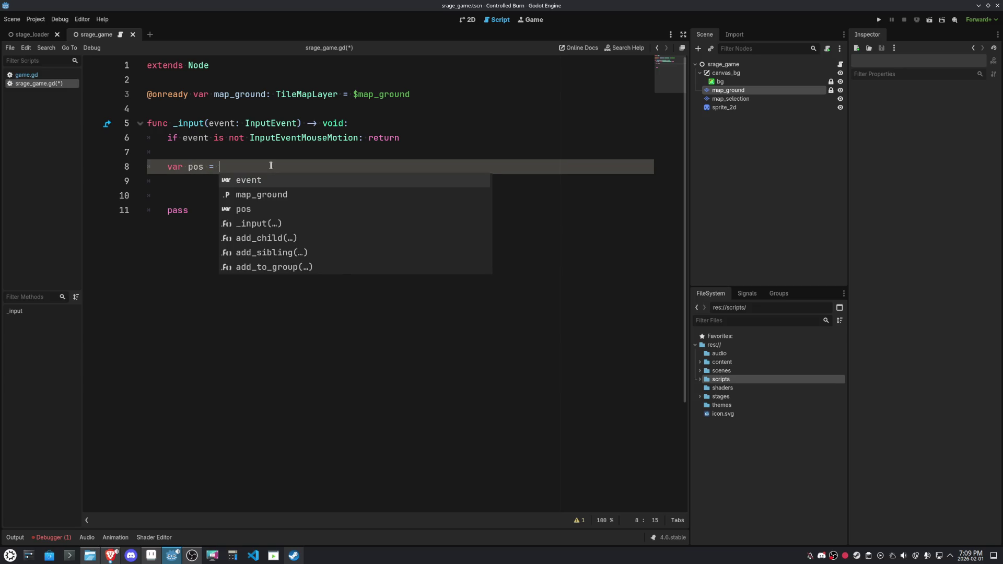
{"action": "key", "text": "BackSpace"}
{"action": "key", "text": "BackSpace"}
{"action": "key", "text": "BackSpace"}
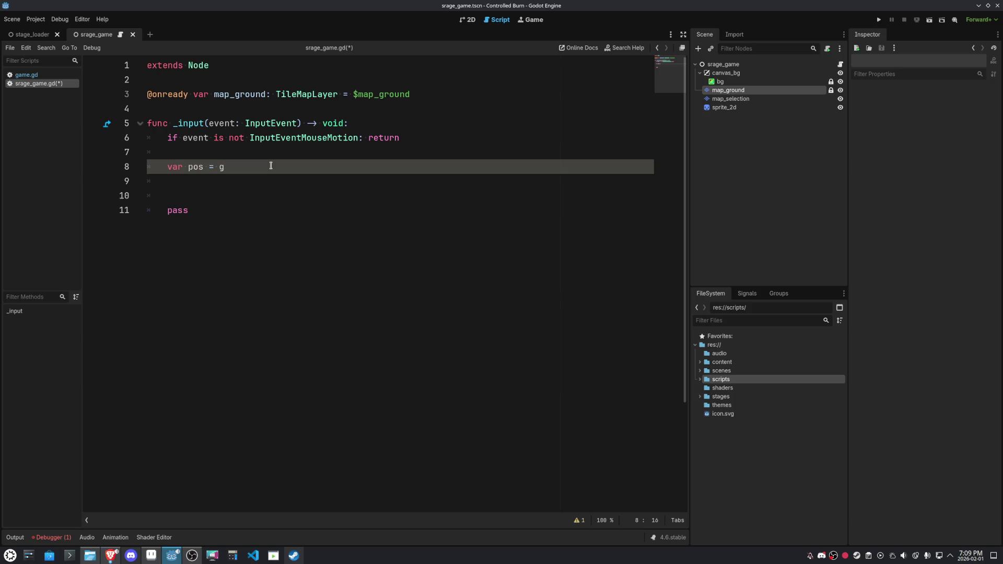
{"action": "key", "text": "BackSpace"}
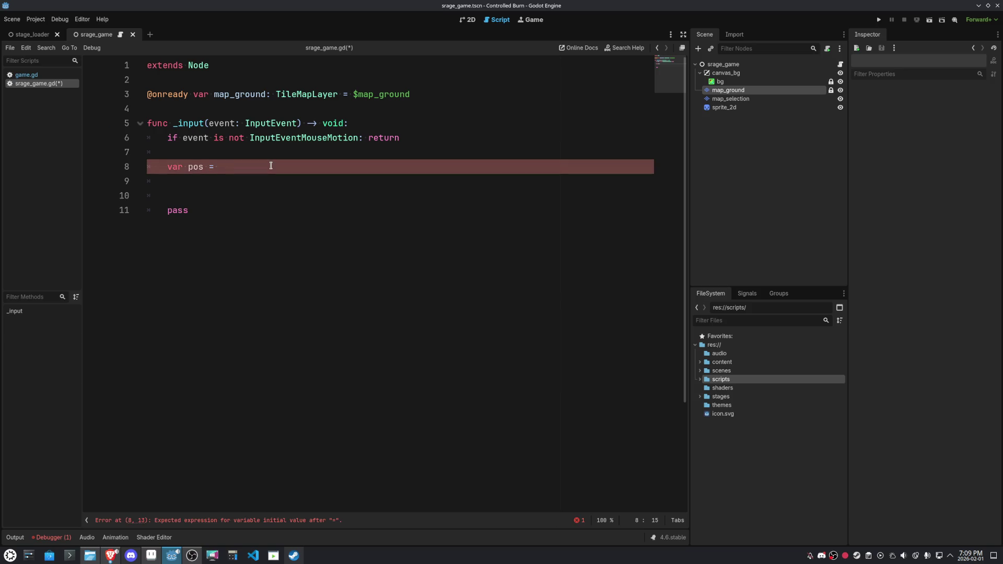
{"action": "left_click", "coordinate": [715, 83]}
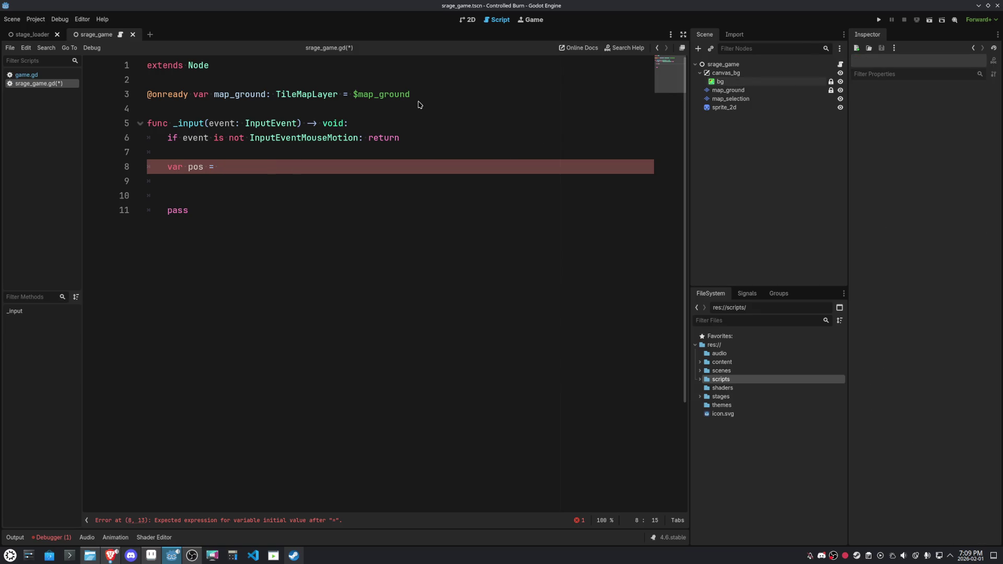
{"action": "left_click", "coordinate": [719, 82]}
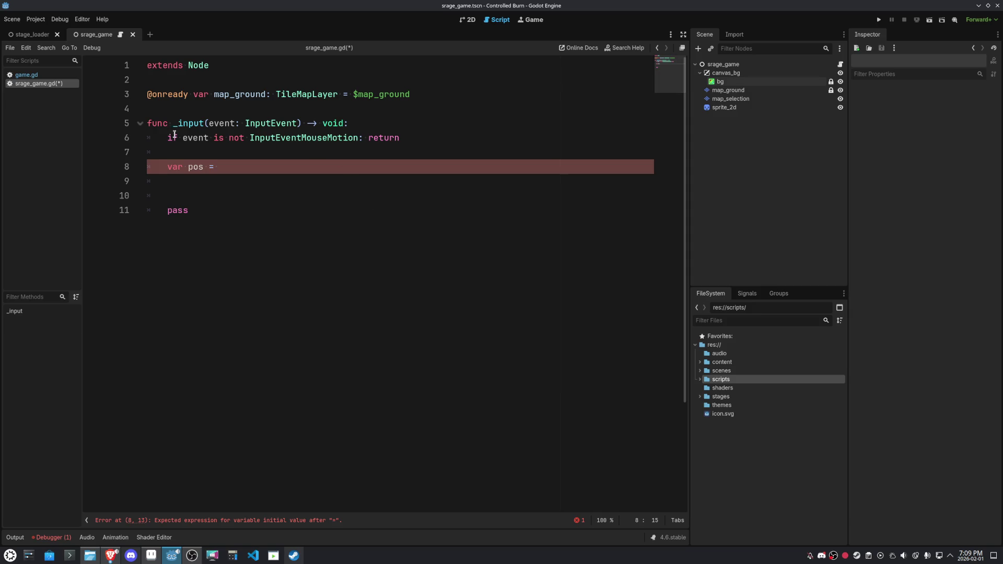
{"action": "left_click", "coordinate": [714, 84]}
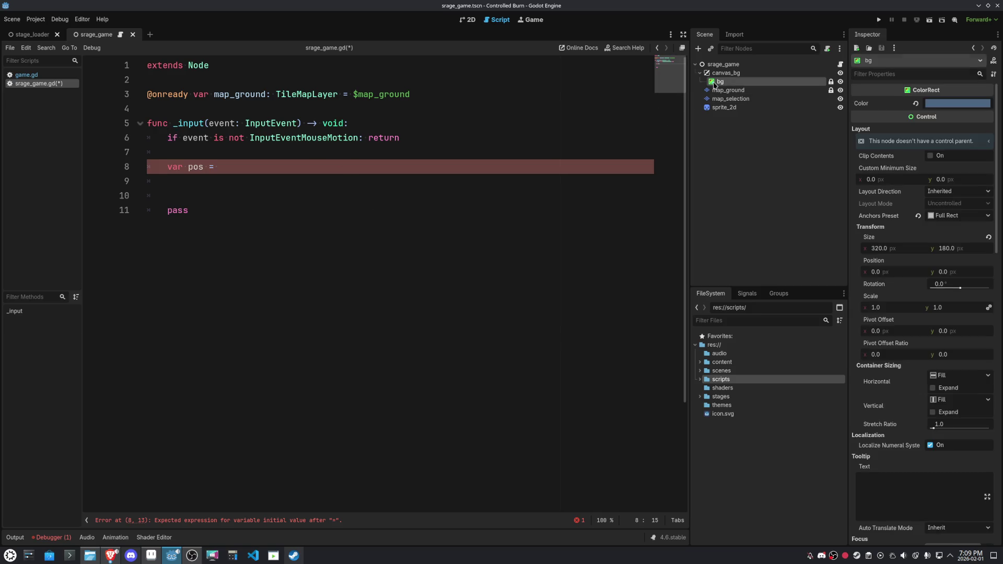
{"action": "left_click", "coordinate": [714, 90]}
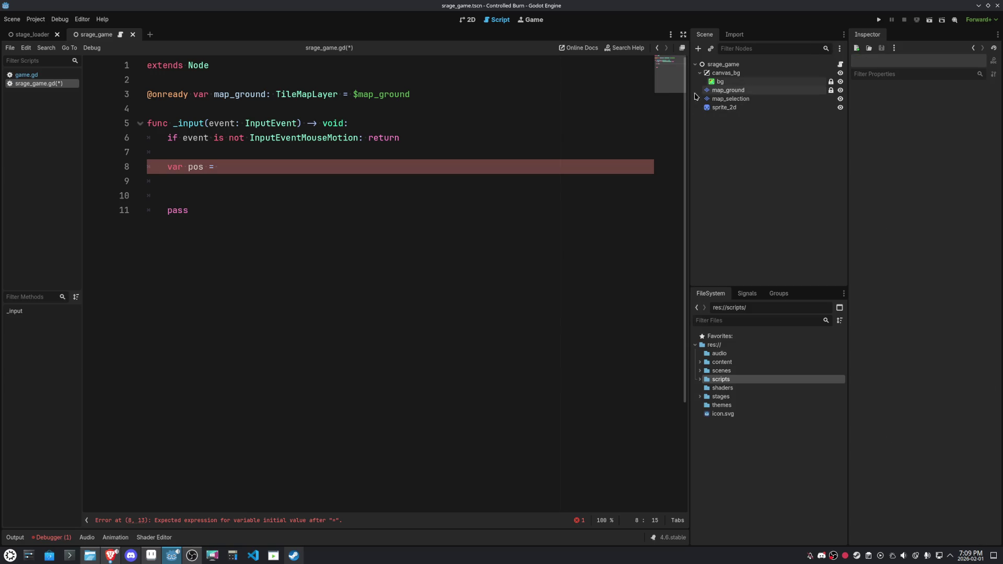
{"action": "left_click", "coordinate": [720, 82]}
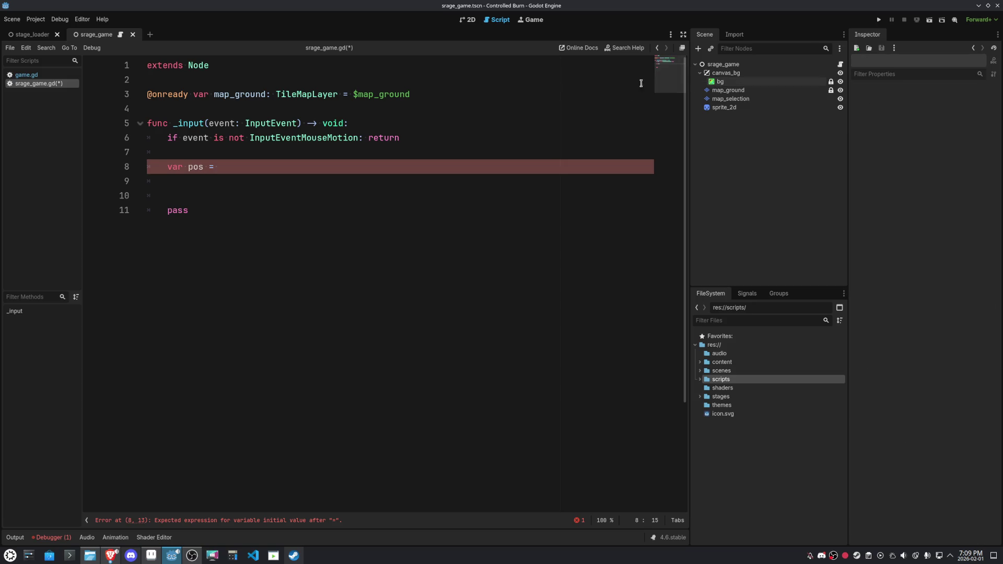
{"action": "mouse_move", "coordinate": [720, 82]}
{"action": "left_mouse_down"}
{"action": "mouse_move", "coordinate": [538, 100]}
{"action": "mouse_move", "coordinate": [731, 90]}
{"action": "mouse_move", "coordinate": [717, 84]}
{"action": "left_mouse_up"}
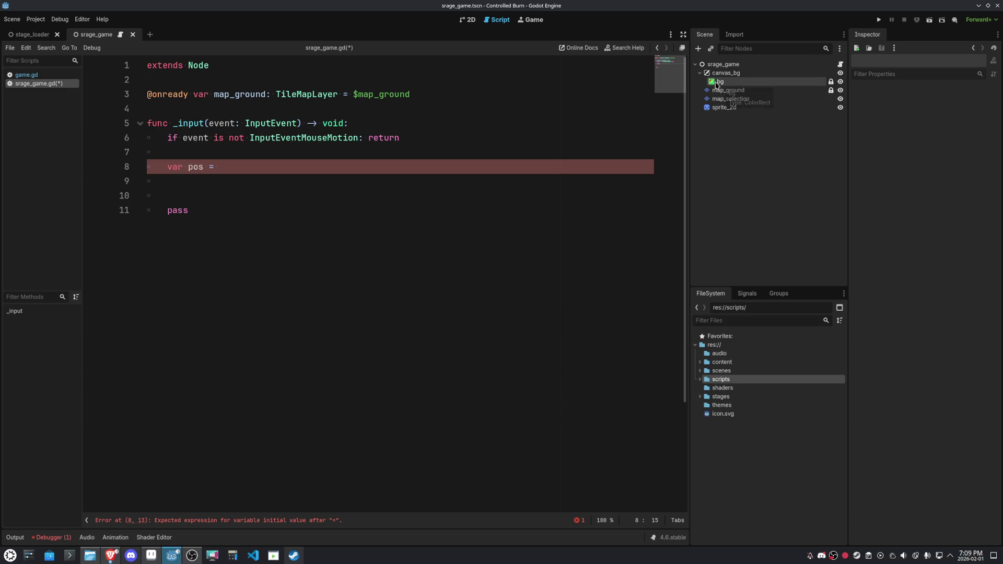
{"action": "mouse_move", "coordinate": [715, 83]}
{"action": "left_mouse_down"}
{"action": "mouse_move", "coordinate": [448, 105]}
{"action": "mouse_move", "coordinate": [459, 117]}
{"action": "left_mouse_up"}
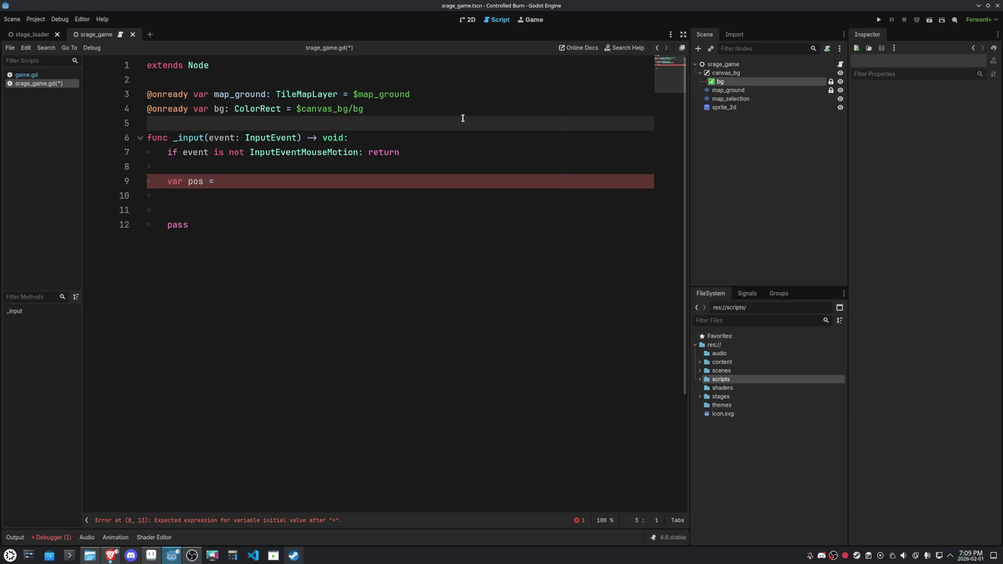
{"action": "double_click", "coordinate": [217, 109]}
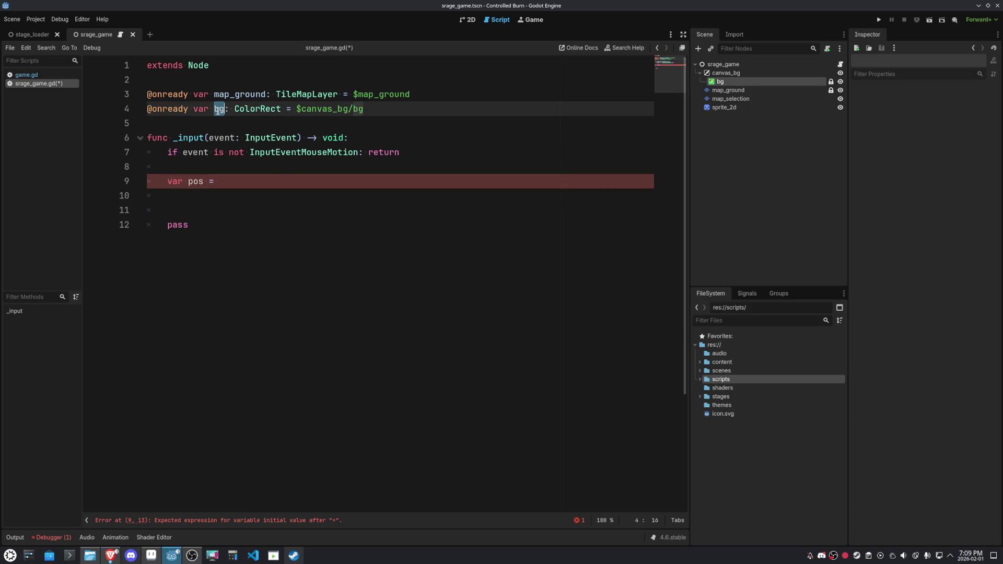
{"action": "left_click", "coordinate": [275, 181]}
{"action": "type", "text": "bg"}
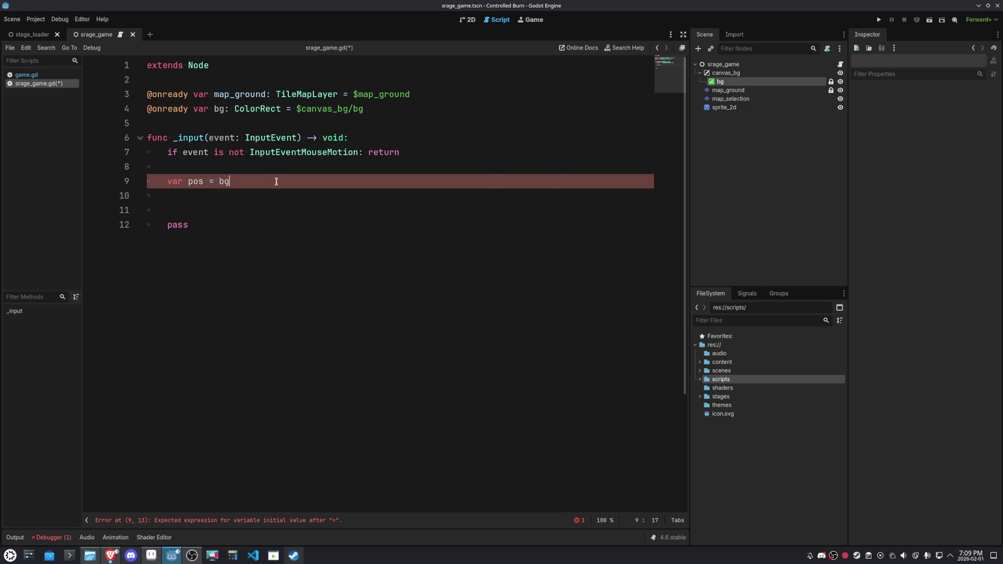
{"action": "type", "text": ".get_glob"}
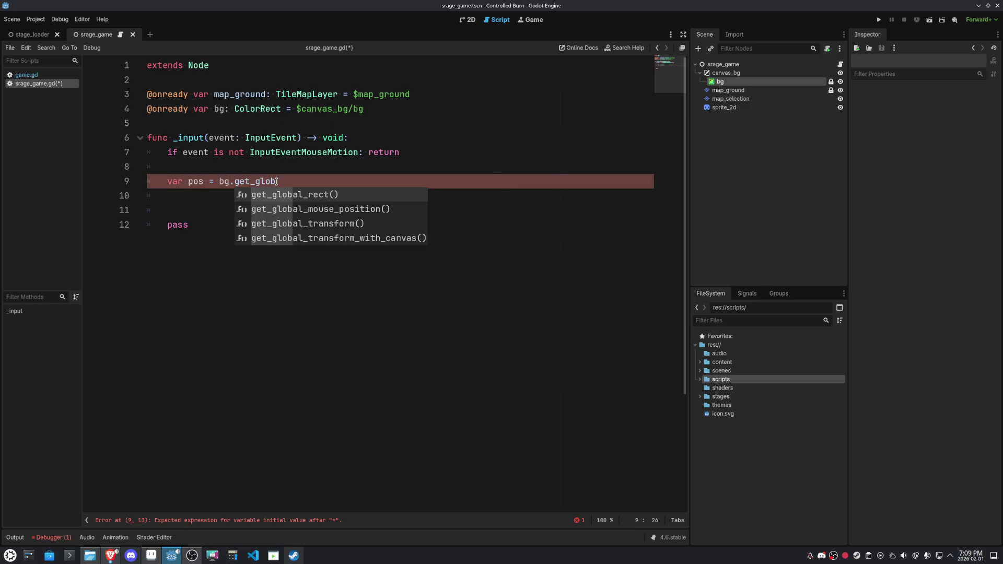
Complete pos as bg.get_global_mouse_position() and add a new line below
{"action": "key", "text": "Down"}
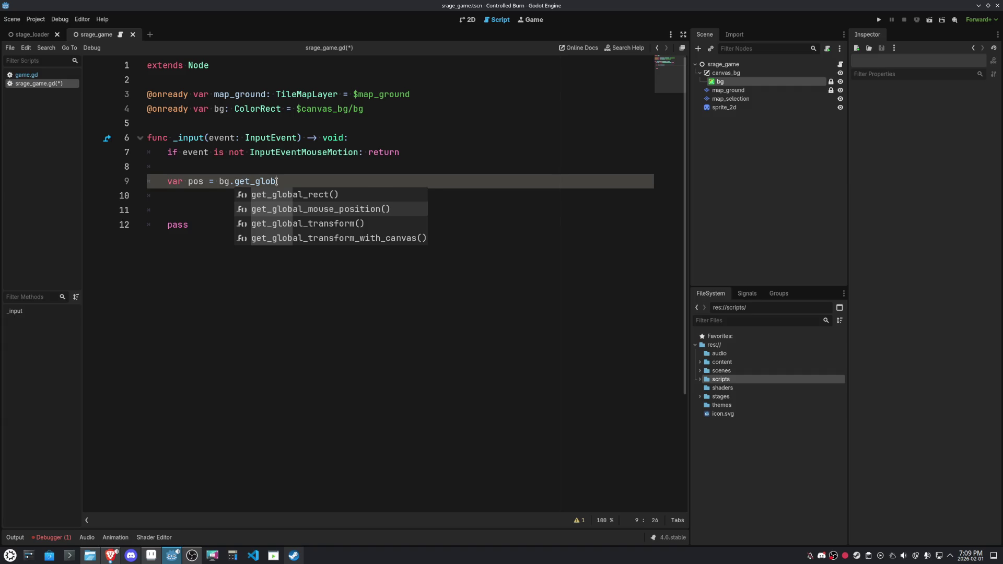
{"action": "key", "text": "Return"}
{"action": "key", "text": "Down"}
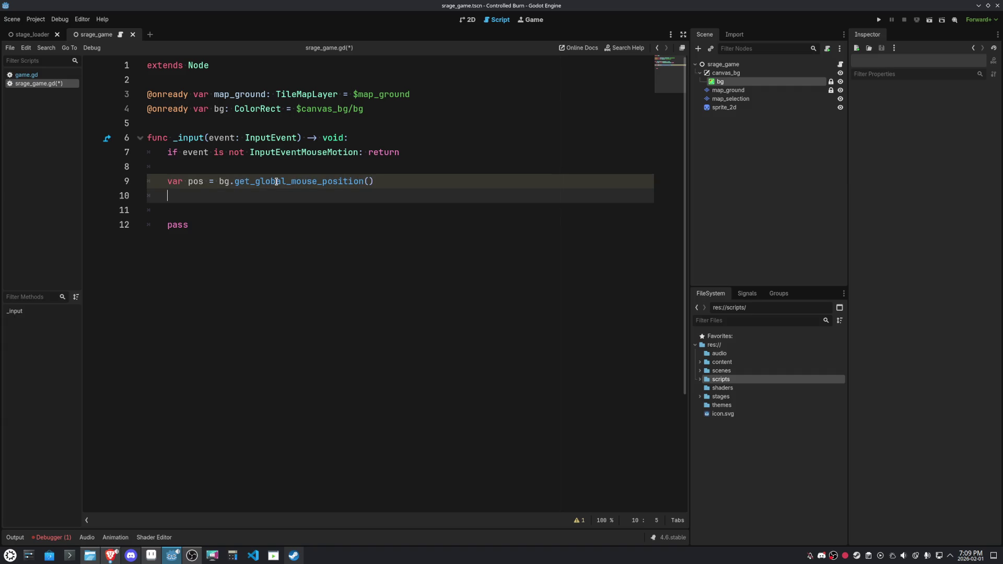
{"action": "key", "text": "Return"}
Type 'var loc = map_ground.get_' on line 10 using autocomplete for map_ground
{"action": "key", "text": "Up"}
{"action": "type", "text": "var "}
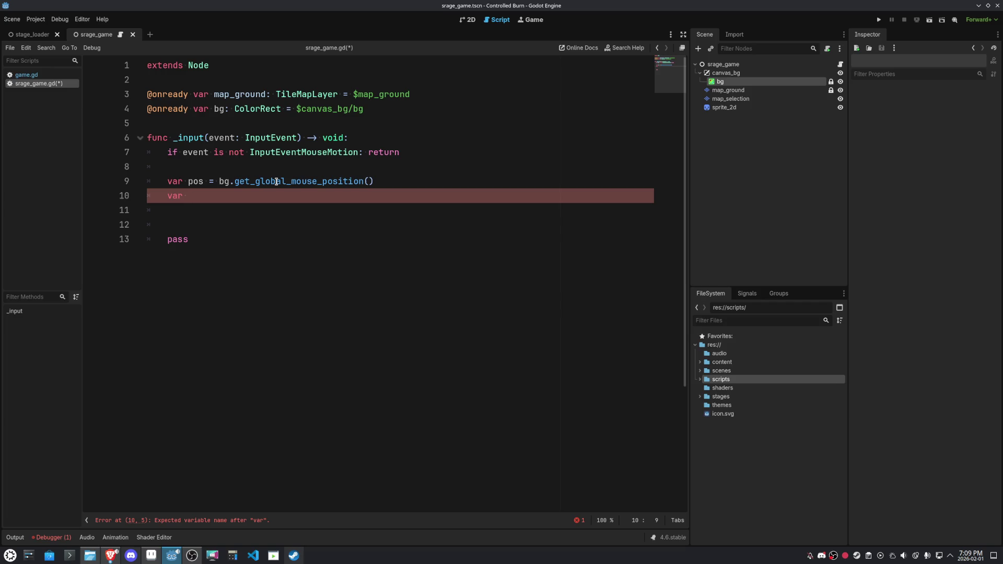
{"action": "type", "text": "loc = "}
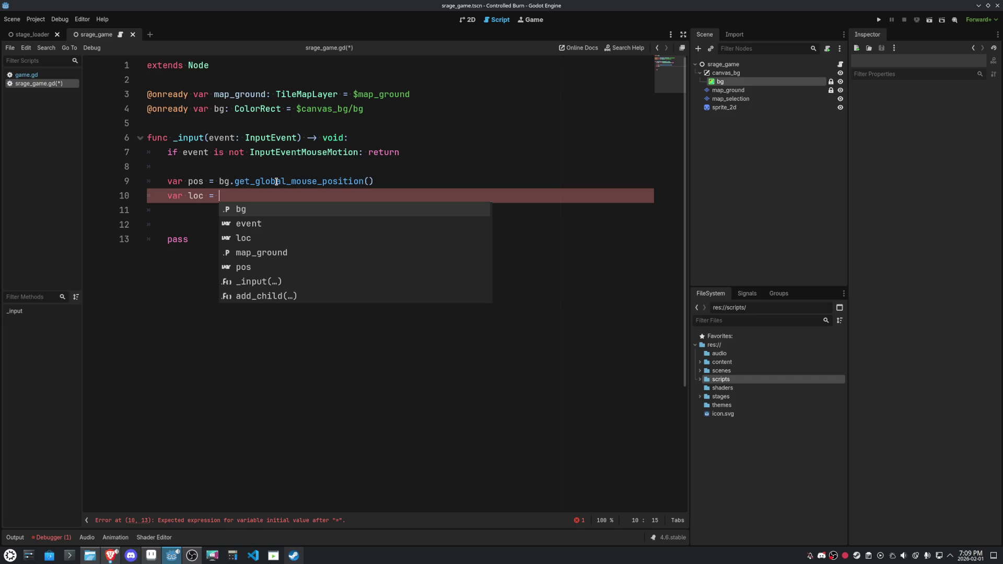
{"action": "type", "text": "map"}
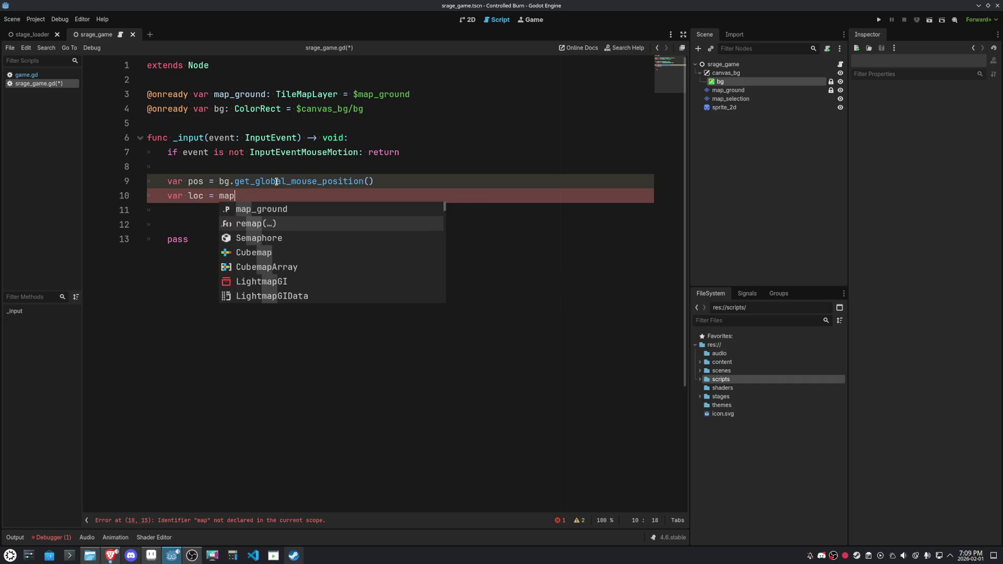
{"action": "key", "text": "Return"}
{"action": "type", "text": "."}
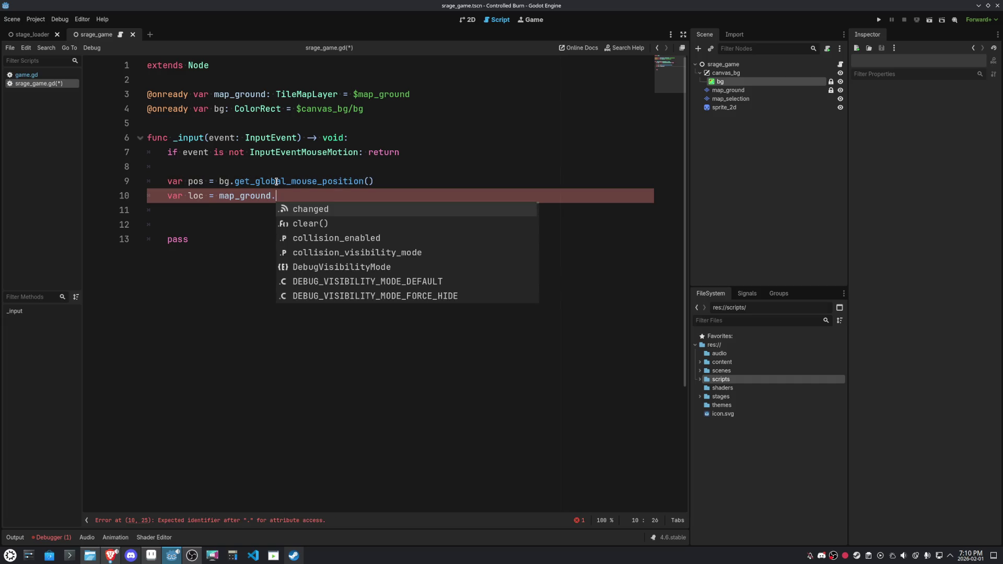
{"action": "type", "text": "g"}
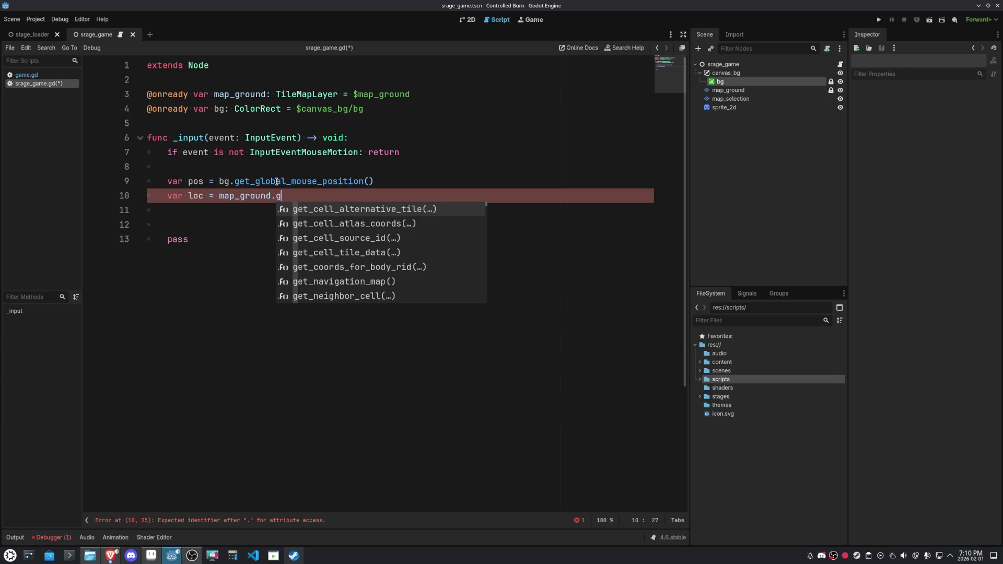
{"action": "type", "text": "et_"}
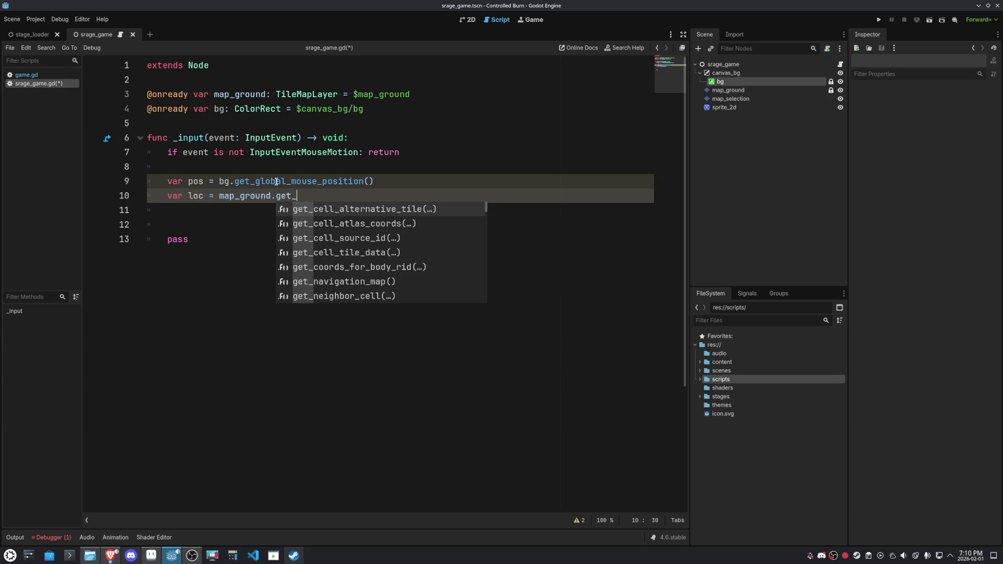
{"action": "left_click", "coordinate": [730, 99]}
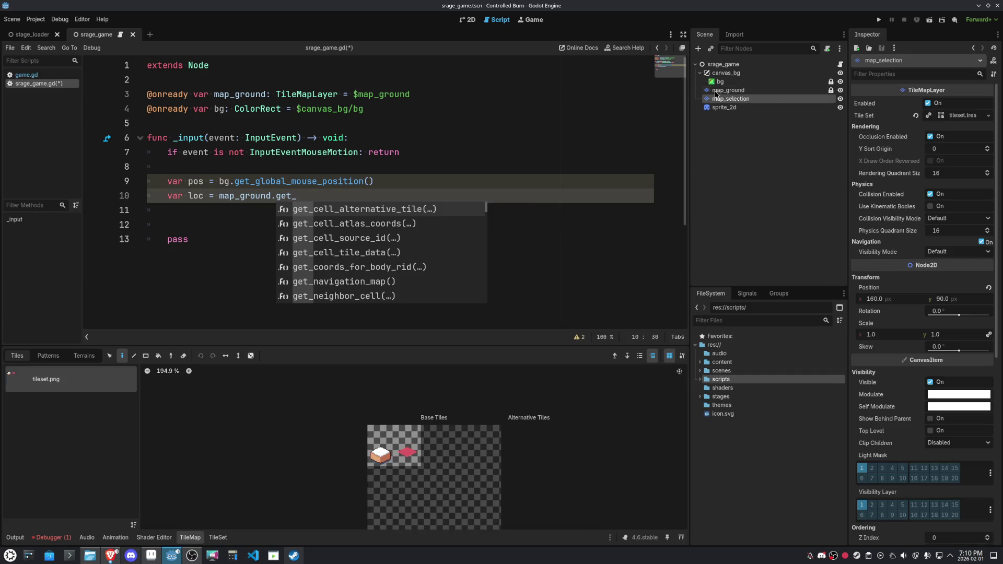
Lock the map_selection layer in the 2D view, then go back to the script
{"action": "left_click", "coordinate": [463, 19]}
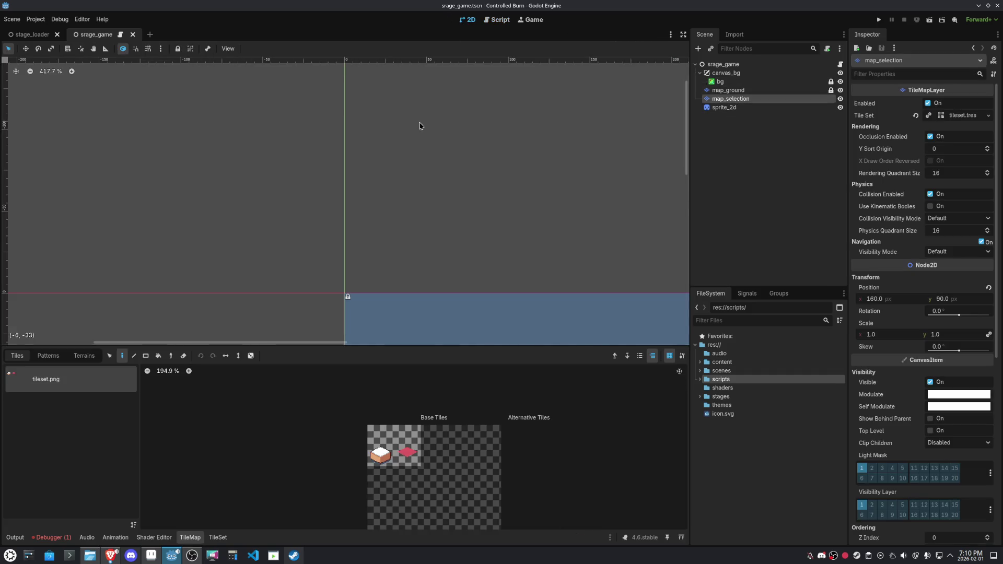
{"action": "scroll", "coordinate": [362, 175], "scroll_direction": "down", "scroll_amount": 4}
{"action": "scroll", "coordinate": [510, 170], "scroll_direction": "up", "scroll_amount": 5}
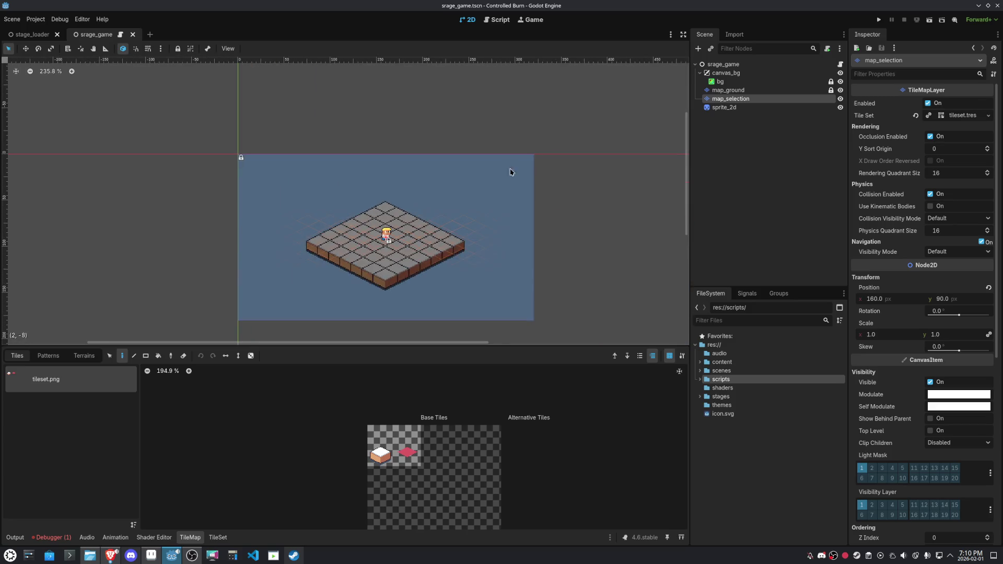
{"action": "left_click", "coordinate": [746, 91]}
{"action": "left_click", "coordinate": [745, 99]}
{"action": "scroll", "coordinate": [420, 252], "scroll_direction": "up", "scroll_amount": 3}
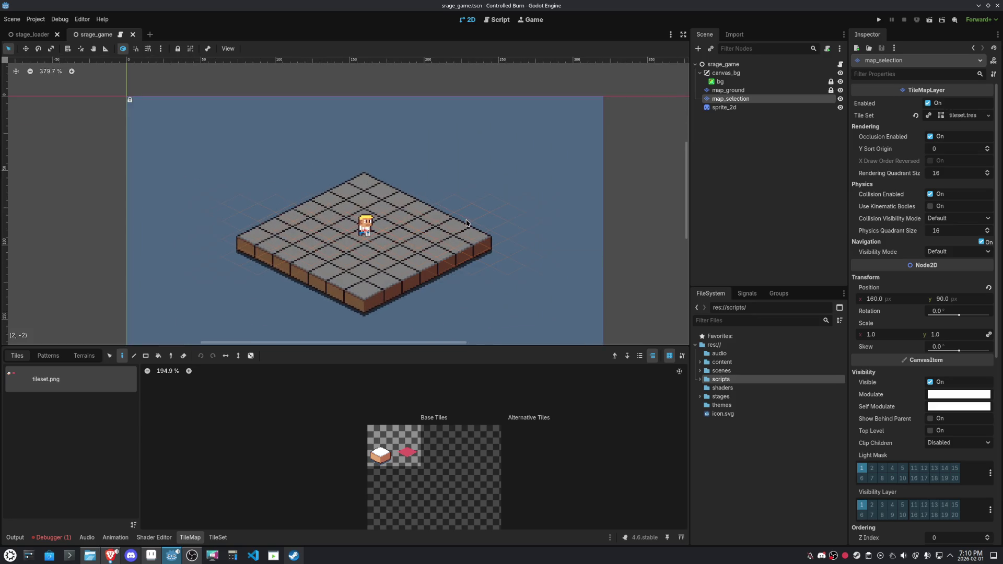
{"action": "left_click", "coordinate": [730, 90]}
{"action": "left_click", "coordinate": [727, 106]}
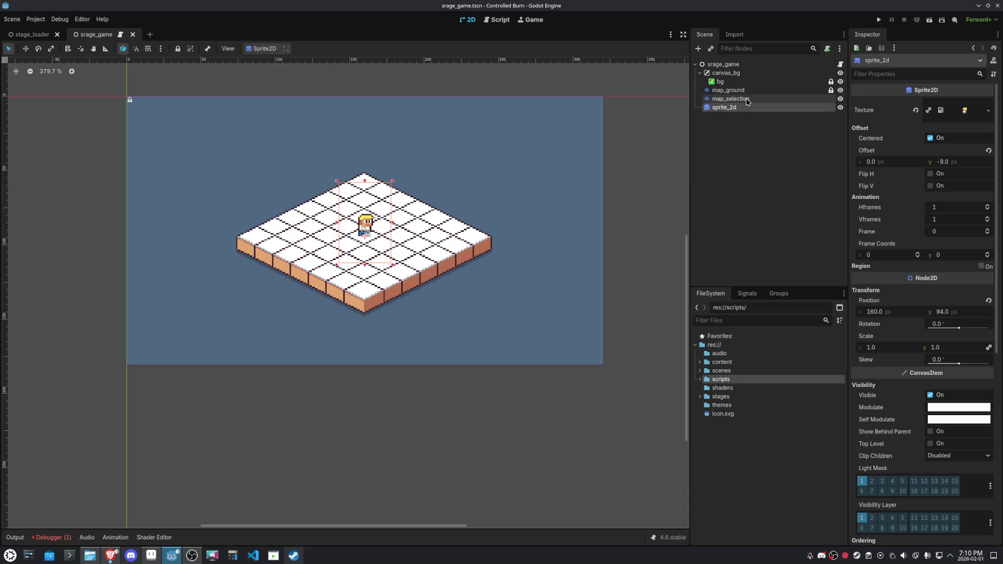
{"action": "left_click", "coordinate": [730, 99]}
{"action": "left_click", "coordinate": [177, 49]}
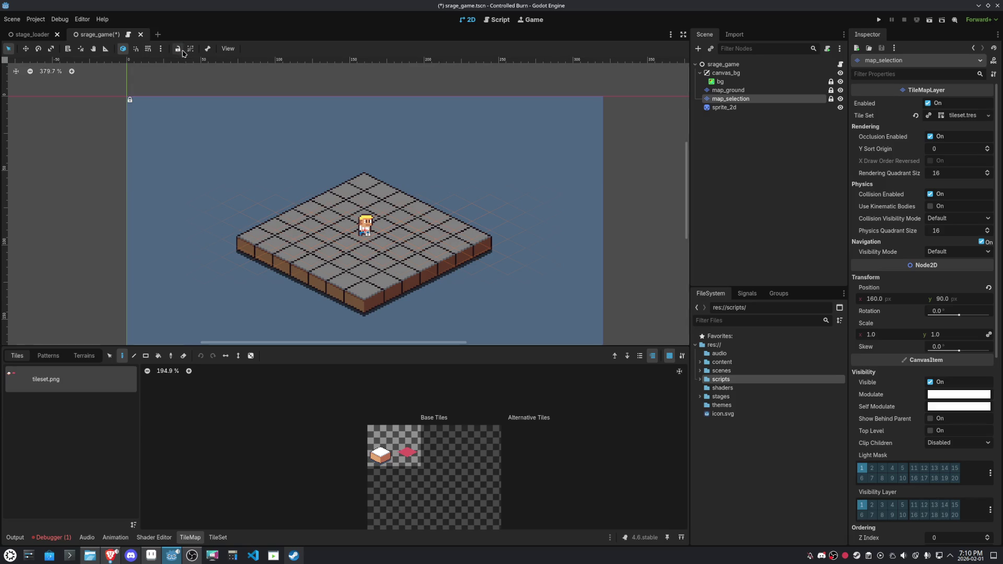
{"action": "left_click", "coordinate": [485, 23]}
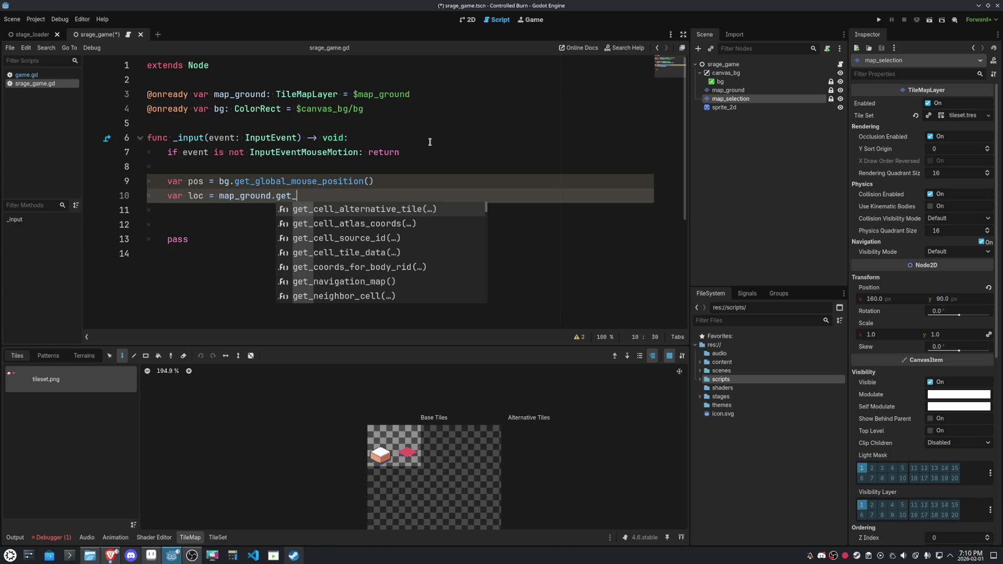
Finish line 10 as 'var loc = map_ground.local_to_map(pos)'
{"action": "key", "text": "BackSpace"}
{"action": "key", "text": "BackSpace"}
{"action": "key", "text": "BackSpace"}
{"action": "type", "text": "ge"}
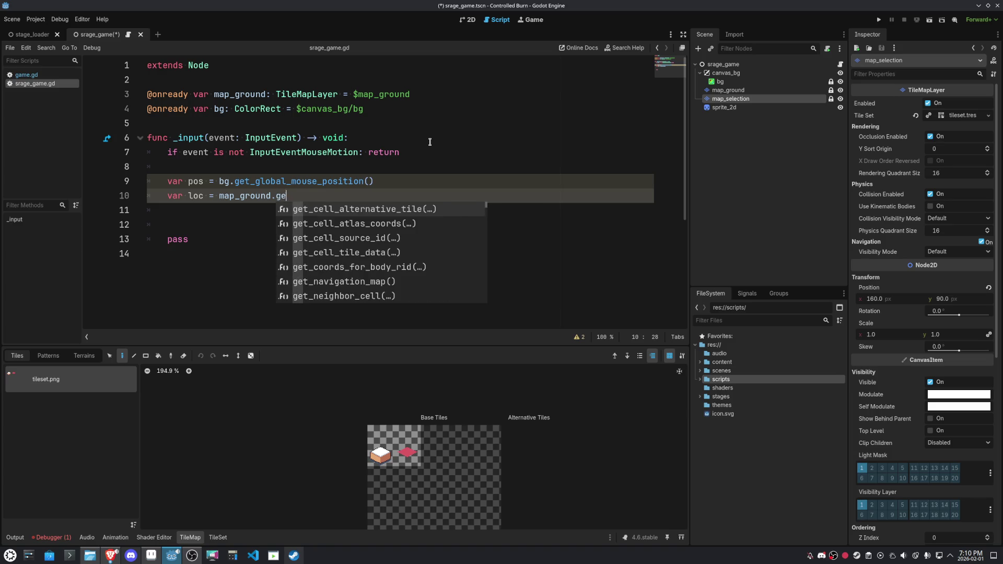
{"action": "key", "text": "BackSpace"}
{"action": "key", "text": "BackSpace"}
{"action": "type", "text": "loca"}
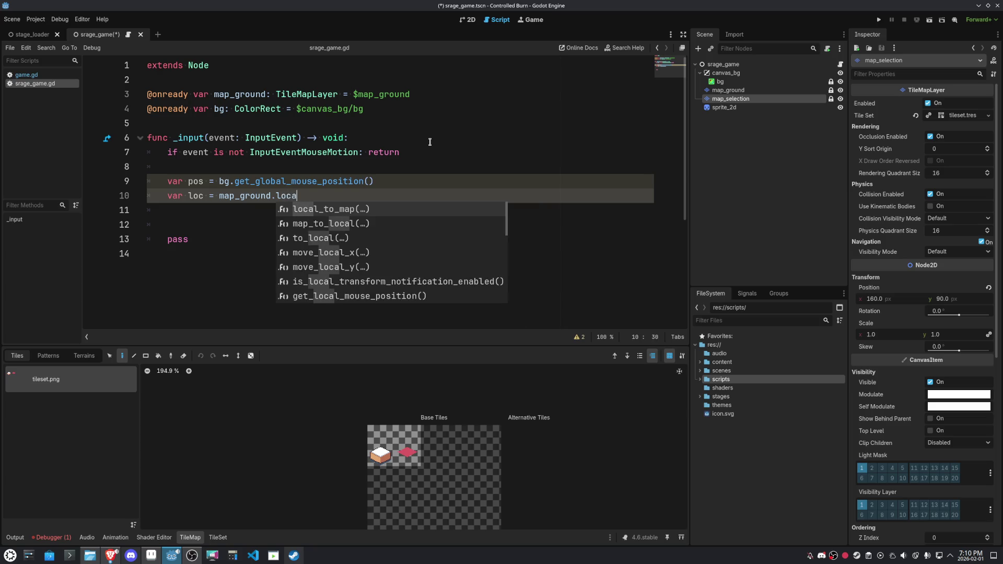
{"action": "key", "text": "Return"}
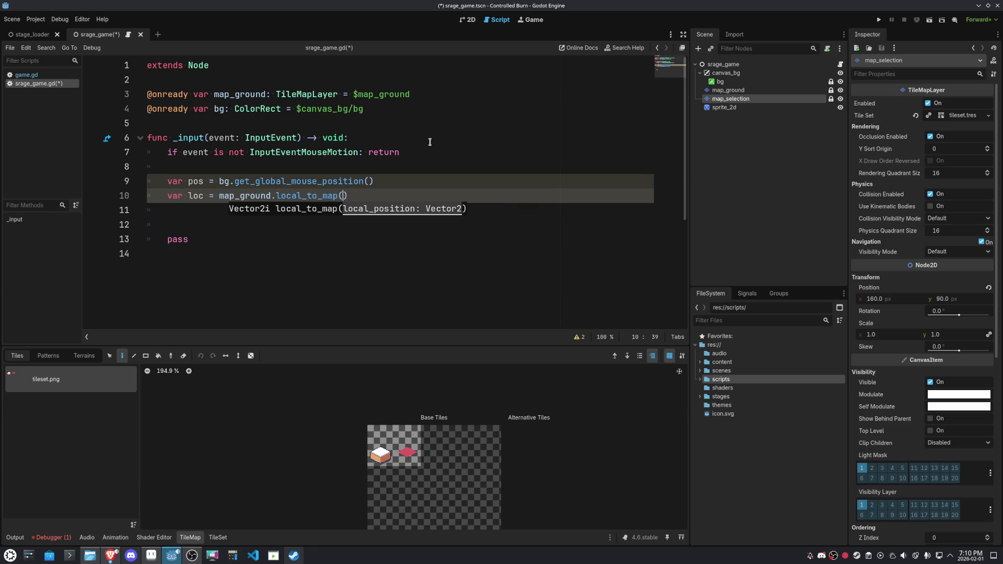
{"action": "type", "text": "pos)"}
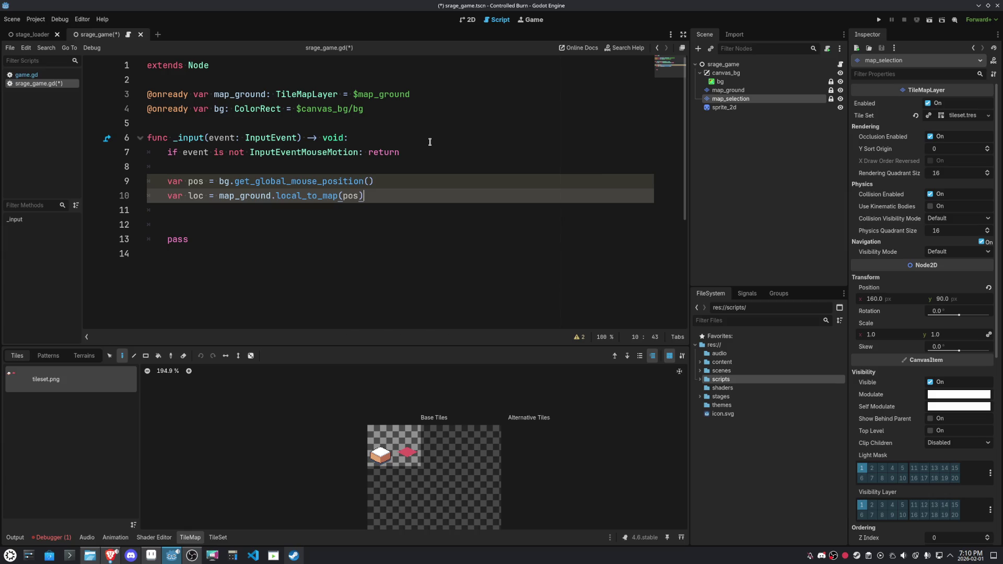
Declare a script-level 'var _old_loc : Vector2' above func _input
{"action": "key", "text": "Down"}
{"action": "key", "text": "Return"}
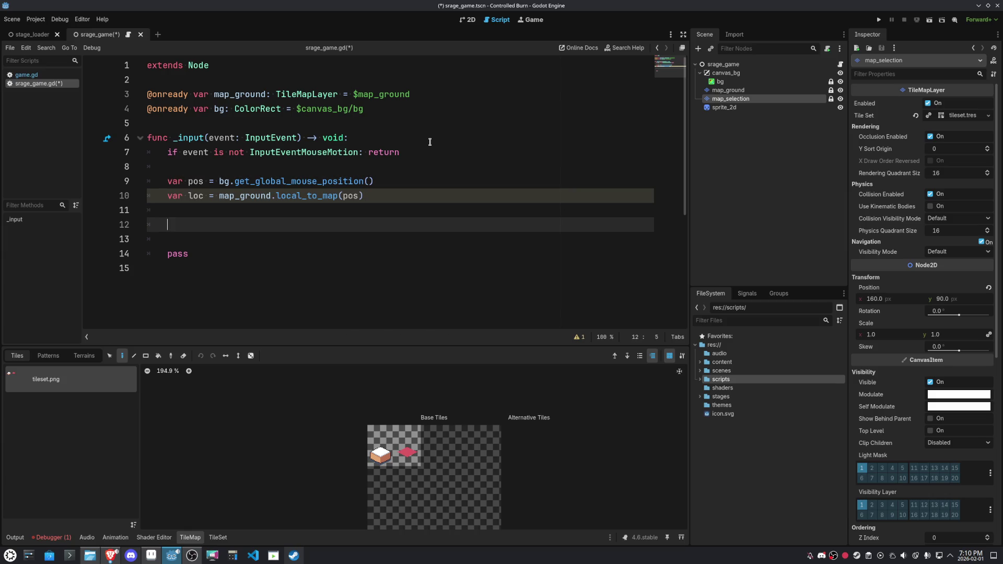
{"action": "key", "text": "Up"}
{"action": "key", "text": "Up"}
{"action": "key", "text": "Up"}
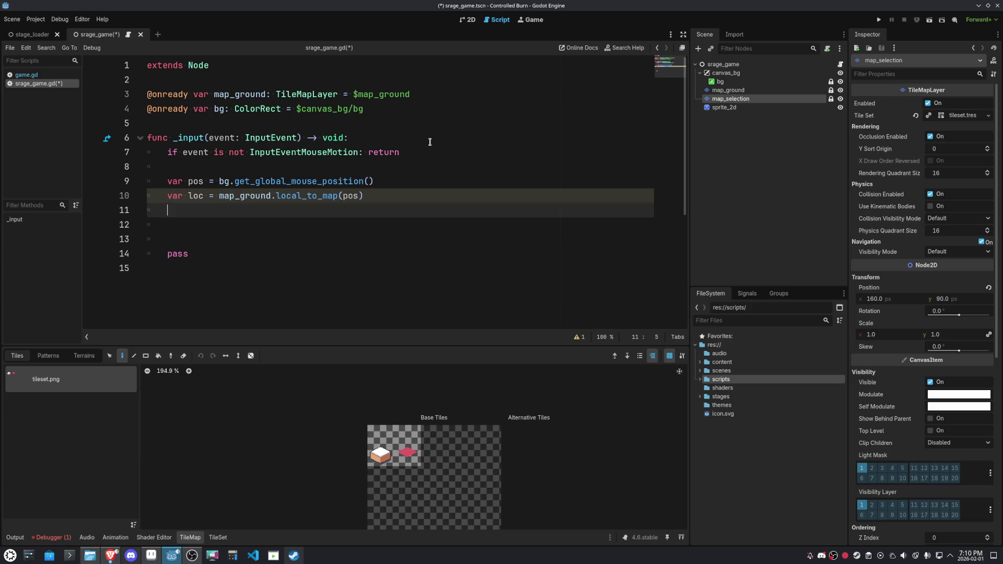
{"action": "key", "text": "Down"}
{"action": "key", "text": "Return"}
{"action": "key", "text": "Return"}
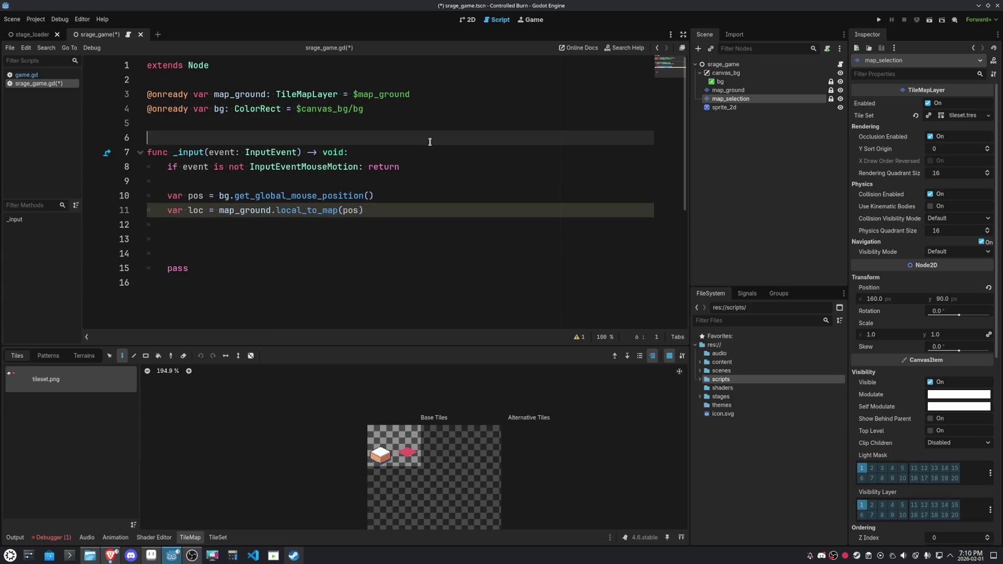
{"action": "key", "text": "Up"}
{"action": "type", "text": "var _old_loc : "}
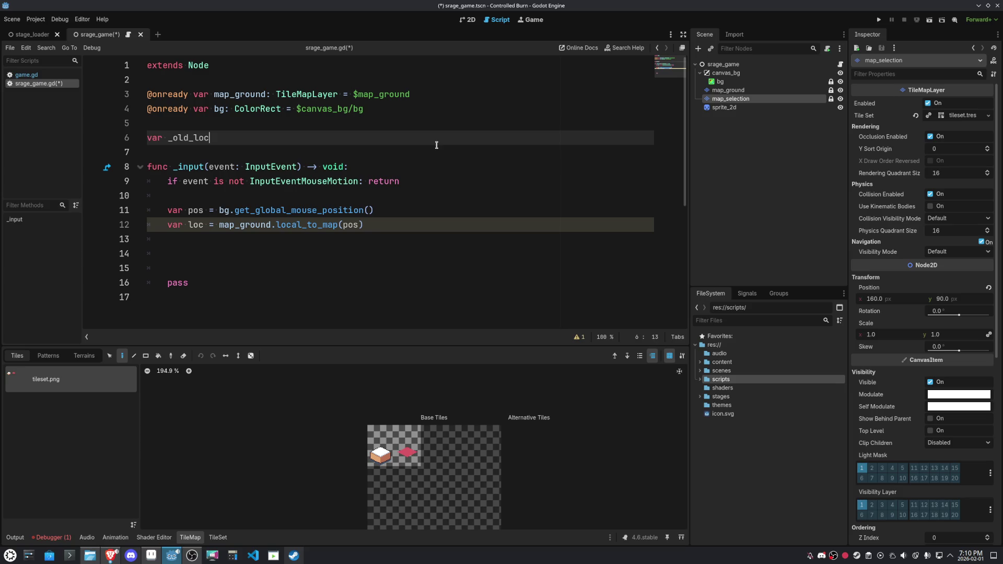
{"action": "type", "text": "Vec"}
{"action": "key", "text": "Return"}
{"action": "double_click", "coordinate": [193, 137]}
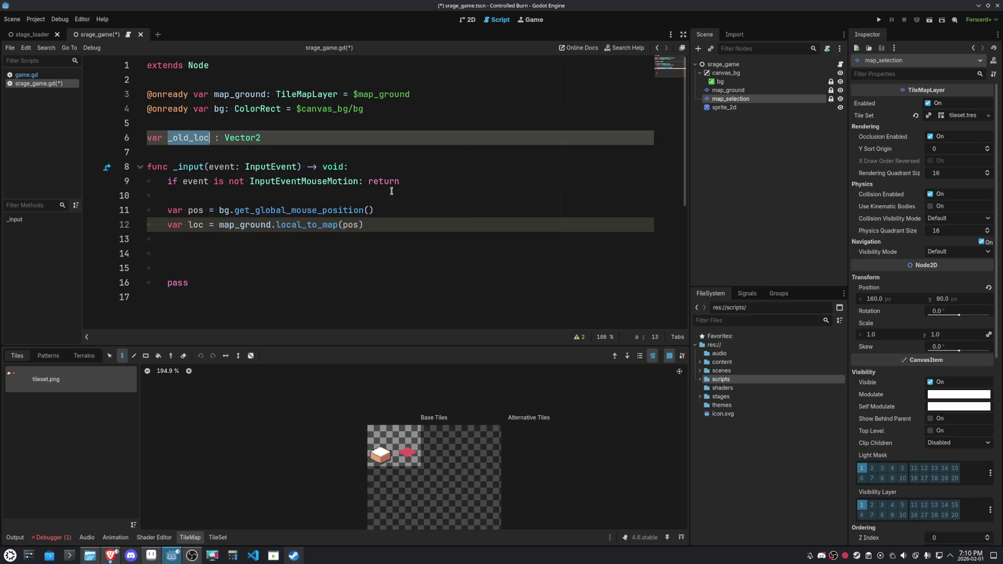
{"action": "left_click", "coordinate": [384, 235]}
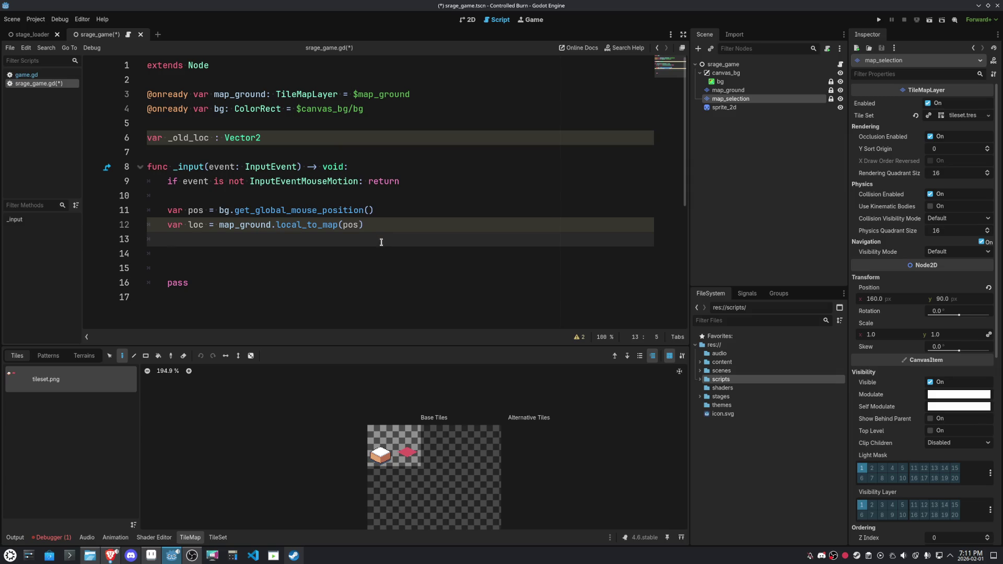
Replace the placeholder pass on line 16 with _old_loc = loc
{"action": "double_click", "coordinate": [178, 283]}
{"action": "type", "text": "_old_loc "}
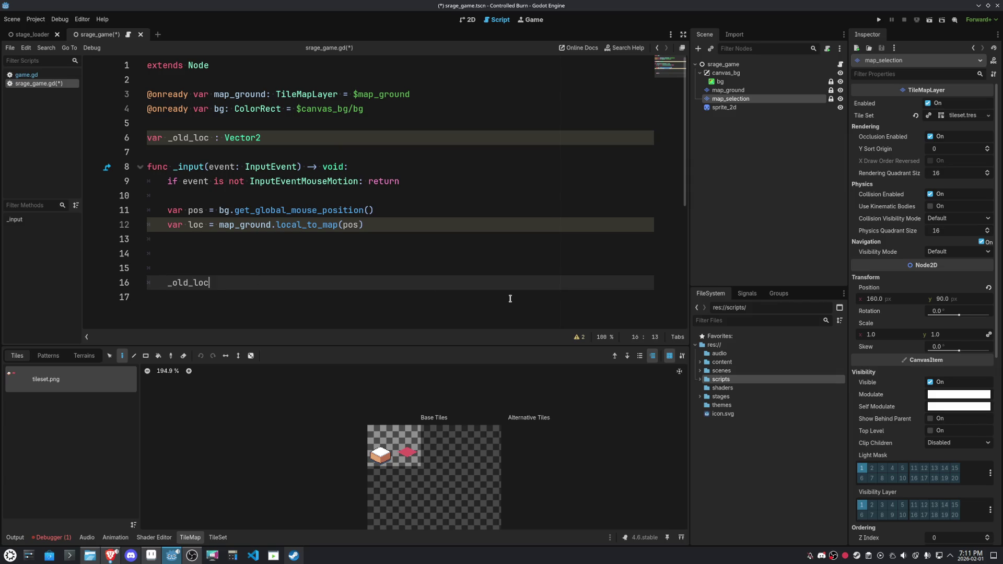
{"action": "type", "text": "= loc"}
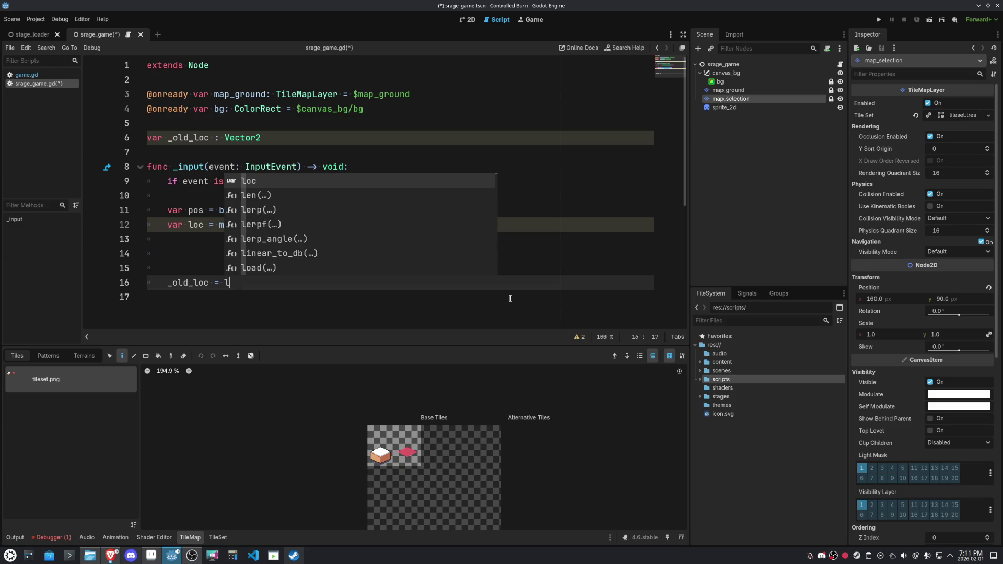
{"action": "left_click", "coordinate": [313, 303]}
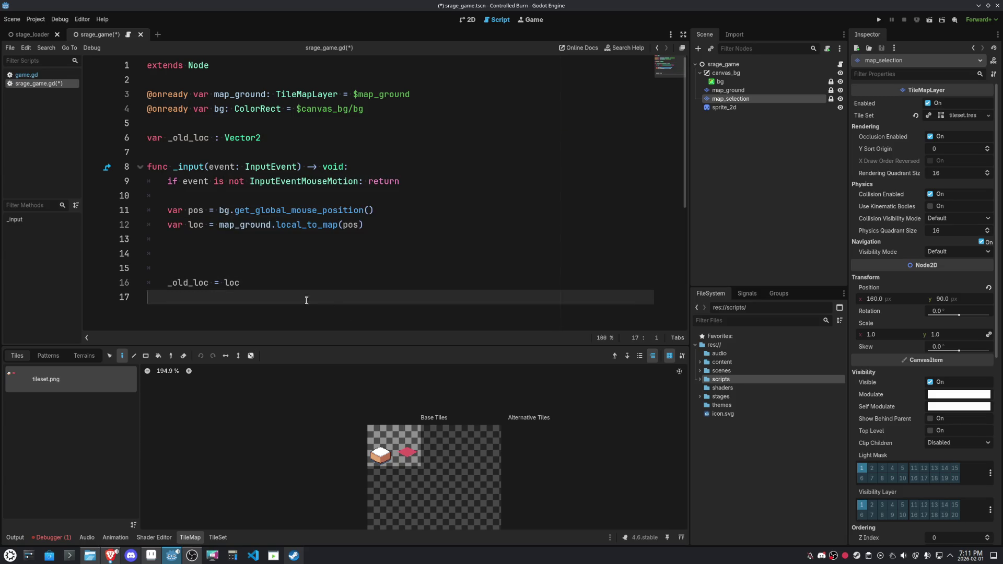
Add an 'if _old_loc != loc:' condition above the assignment
{"action": "left_click", "coordinate": [281, 255]}
{"action": "type", "text": "if"}
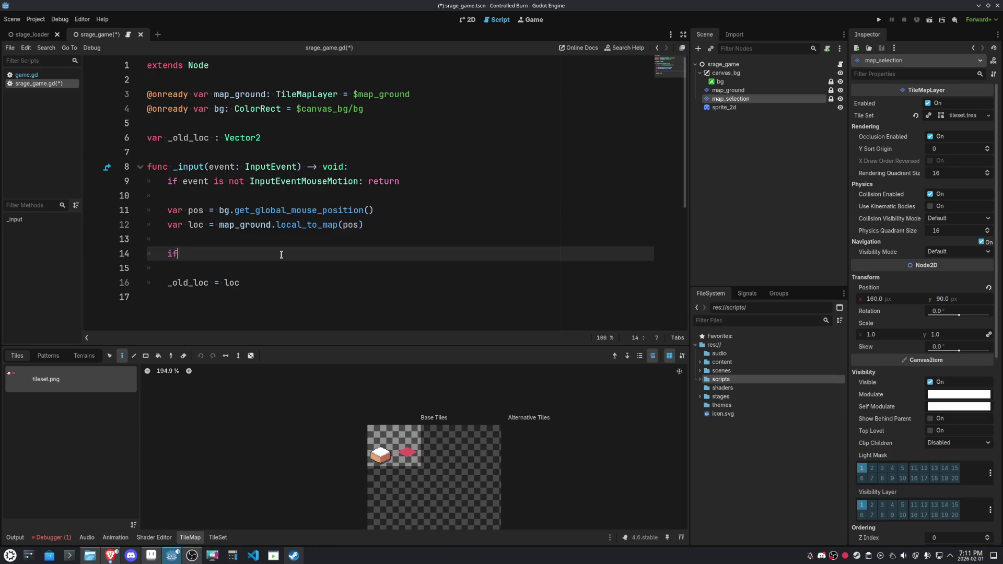
{"action": "type", "text": " not _old_loc"}
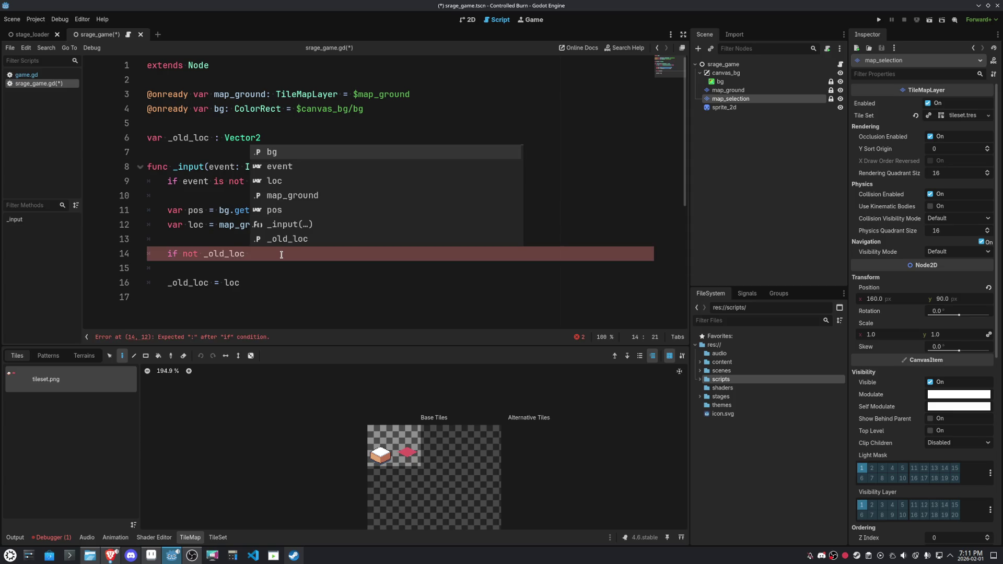
{"action": "key", "text": "ctrl+Left"}
{"action": "key", "text": "BackSpace"}
{"action": "key", "text": "BackSpace"}
{"action": "key", "text": "BackSpace"}
{"action": "left_click", "coordinate": [281, 254]}
{"action": "type", "text": "!= loc:"}
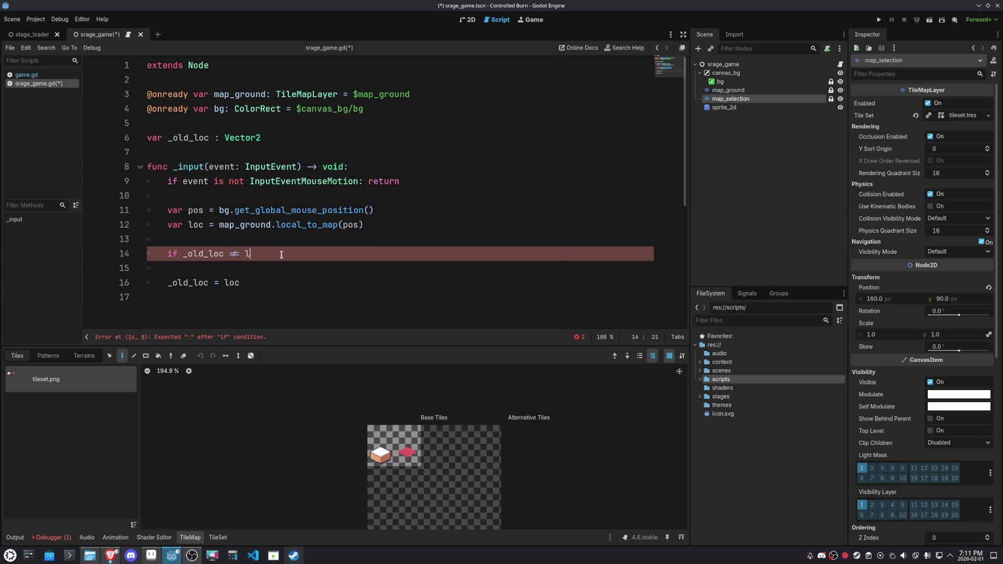
{"action": "key", "text": "Return"}
{"action": "key", "text": "Return"}
{"action": "key", "text": "Return"}
{"action": "type", "text": "pass"}
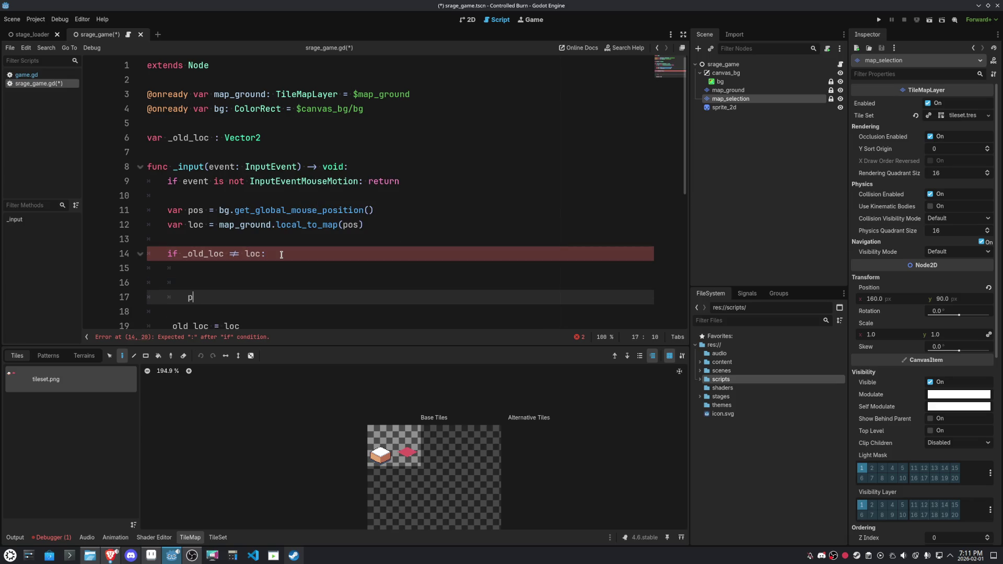
Move _old_loc = loc indented into the if block and remove the leftover pass
{"action": "key", "text": "Down"}
{"action": "key", "text": "Down"}
{"action": "key", "text": "alt+Up"}
{"action": "key", "text": "alt+Up"}
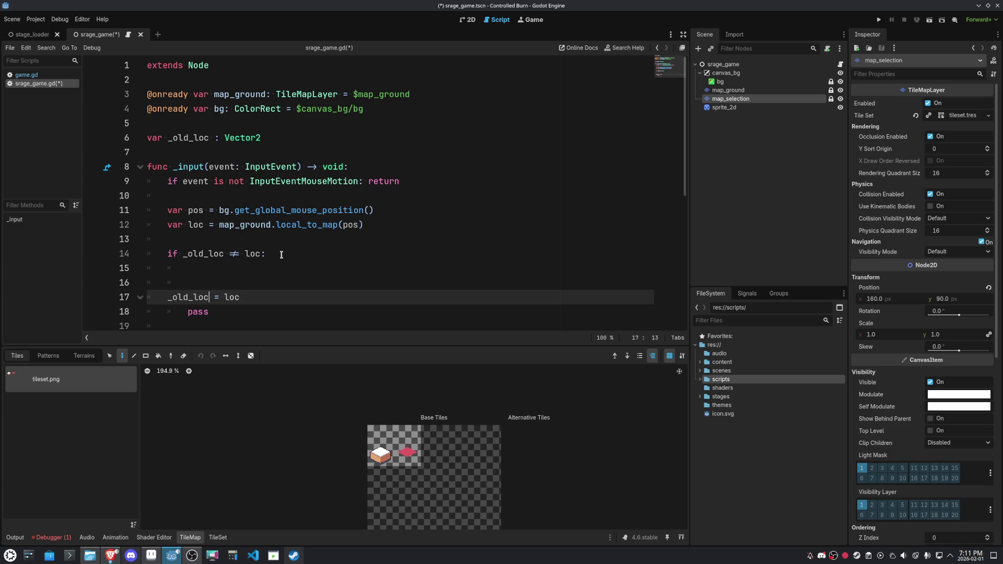
{"action": "key", "text": "Down"}
{"action": "key", "text": "BackSpace"}
{"action": "key", "text": "BackSpace"}
{"action": "key", "text": "BackSpace"}
{"action": "key", "text": "Up"}
{"action": "key", "text": "Tab"}
{"action": "key", "text": "Up"}
{"action": "key", "text": "Up"}
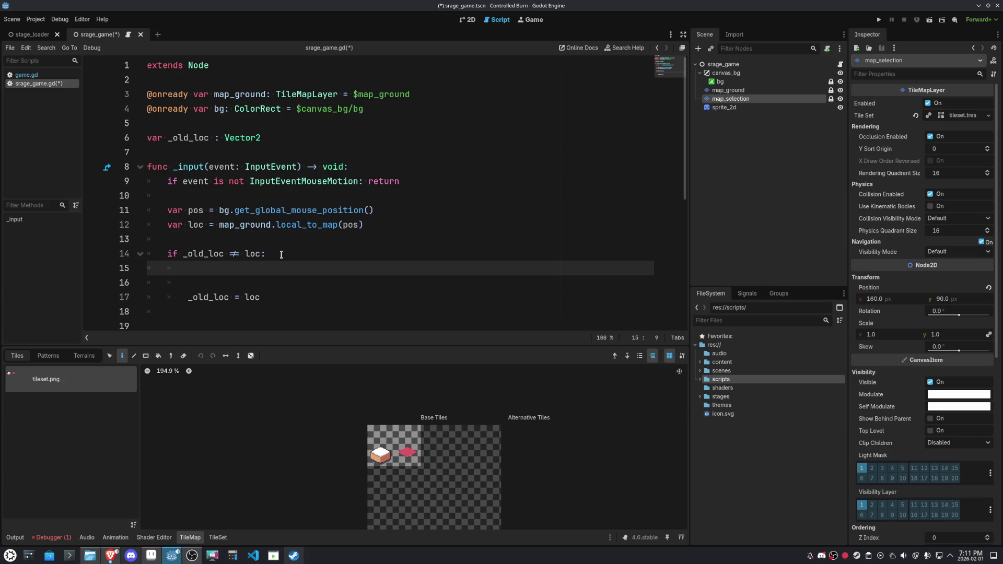
{"action": "type", "text": "_"}
{"action": "key", "text": "BackSpace"}
{"action": "left_click", "coordinate": [733, 100], "text": "ctrl"}
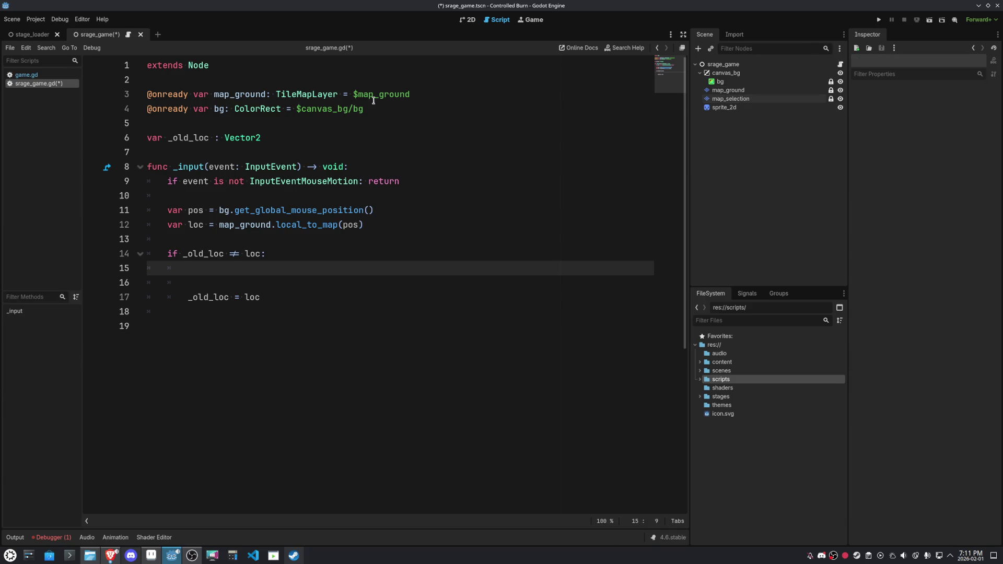
{"action": "left_click", "coordinate": [729, 100]}
{"action": "left_click", "coordinate": [728, 99], "text": "ctrl"}
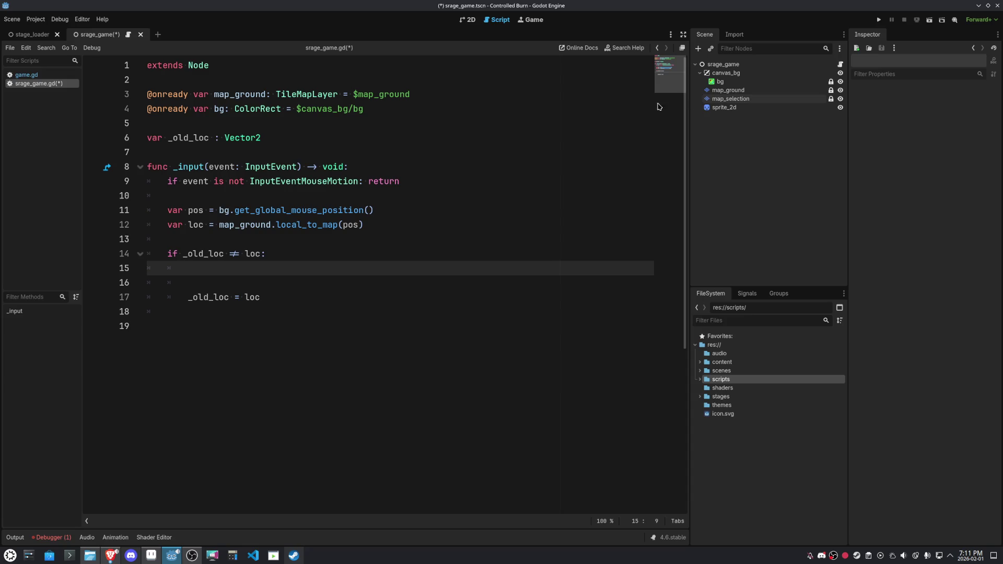
{"action": "left_click", "coordinate": [738, 100]}
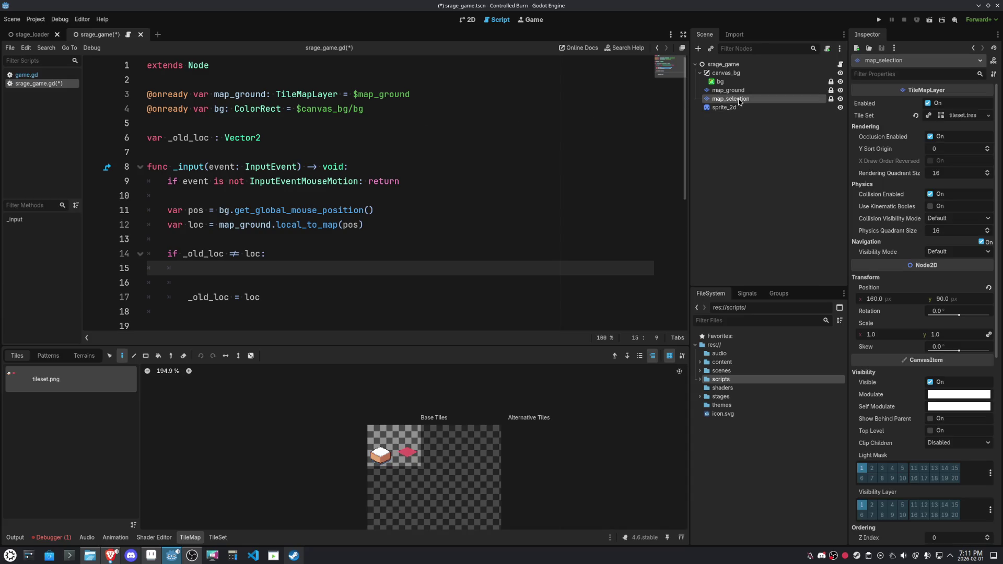
{"action": "left_click", "coordinate": [739, 100], "text": "ctrl"}
{"action": "left_click", "coordinate": [730, 101]}
{"action": "left_click", "coordinate": [729, 102], "text": "ctrl"}
{"action": "mouse_move", "coordinate": [729, 101]}
{"action": "left_mouse_down"}
{"action": "mouse_move", "coordinate": [738, 103]}
{"action": "mouse_move", "coordinate": [437, 124]}
{"action": "left_mouse_up"}
{"action": "left_click", "coordinate": [739, 103], "text": "ctrl"}
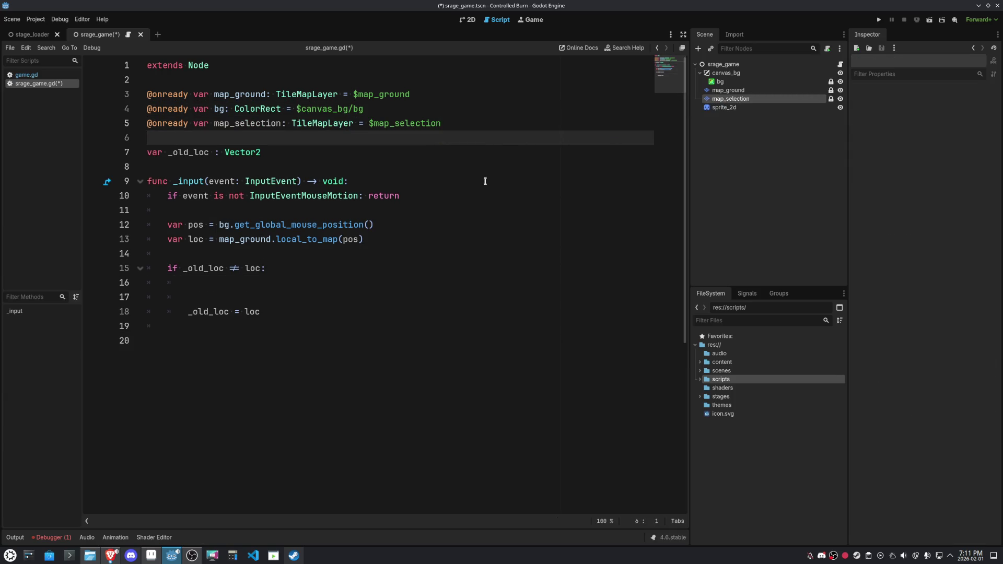
Paste map_selection into the if block and call clear() on it
{"action": "double_click", "coordinate": [237, 122]}
{"action": "key", "text": "ctrl+c"}
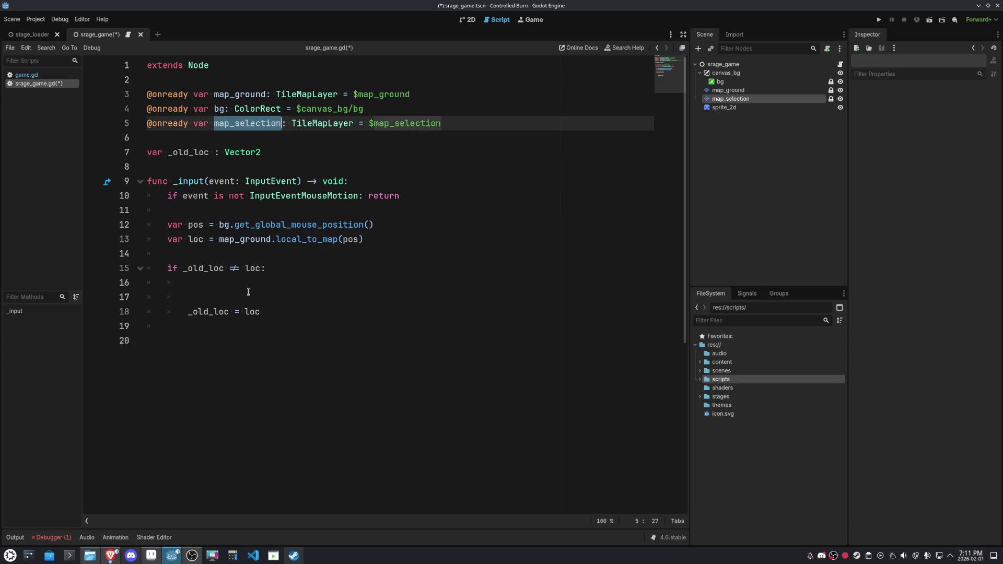
{"action": "left_click", "coordinate": [355, 282]}
{"action": "key", "text": "ctrl+v"}
{"action": "type", "text": ".clear"}
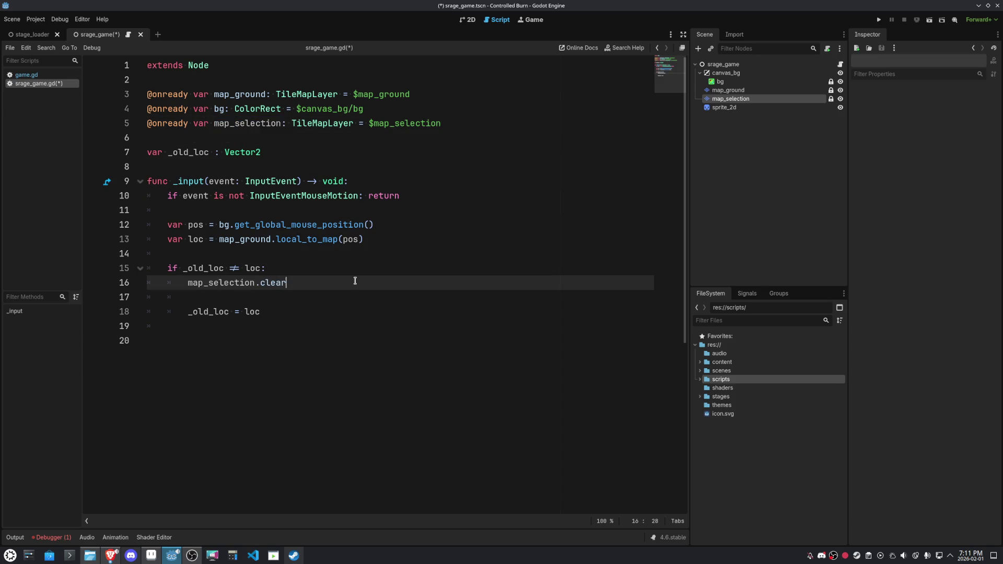
{"action": "key", "text": "BackSpace"}
{"action": "key", "text": "BackSpace"}
{"action": "key", "text": "BackSpace"}
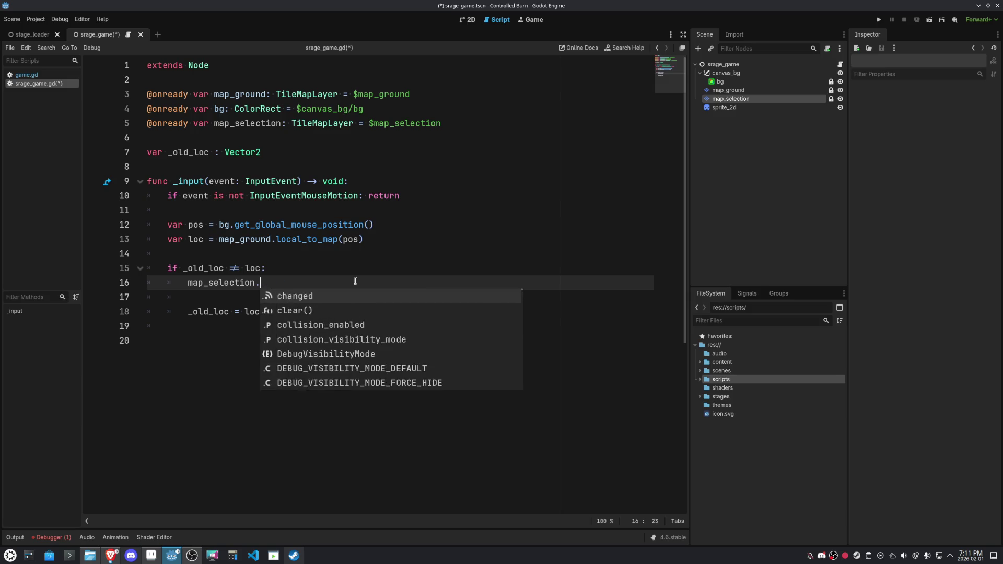
{"action": "type", "text": "."}
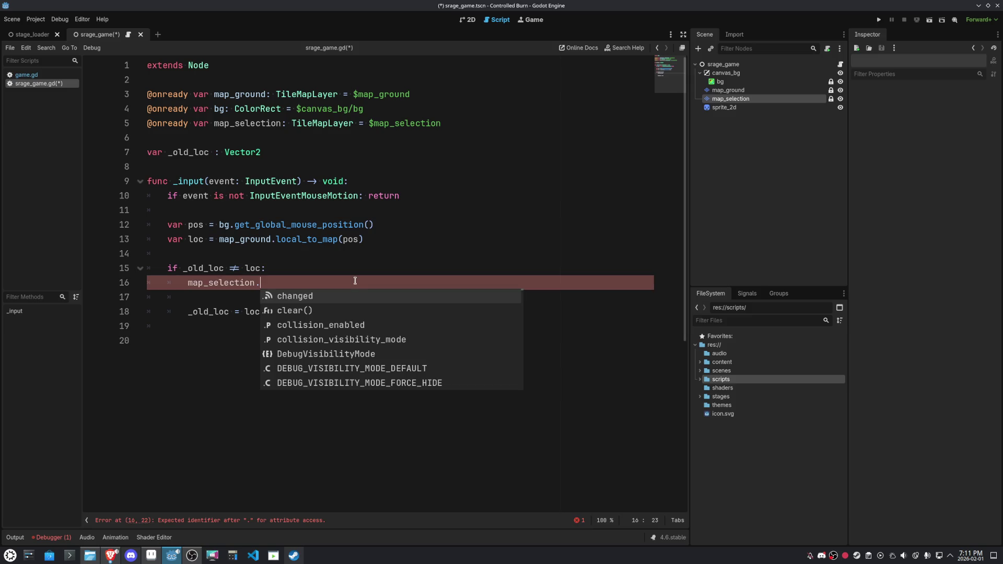
{"action": "key", "text": "Down"}
{"action": "key", "text": "Return"}
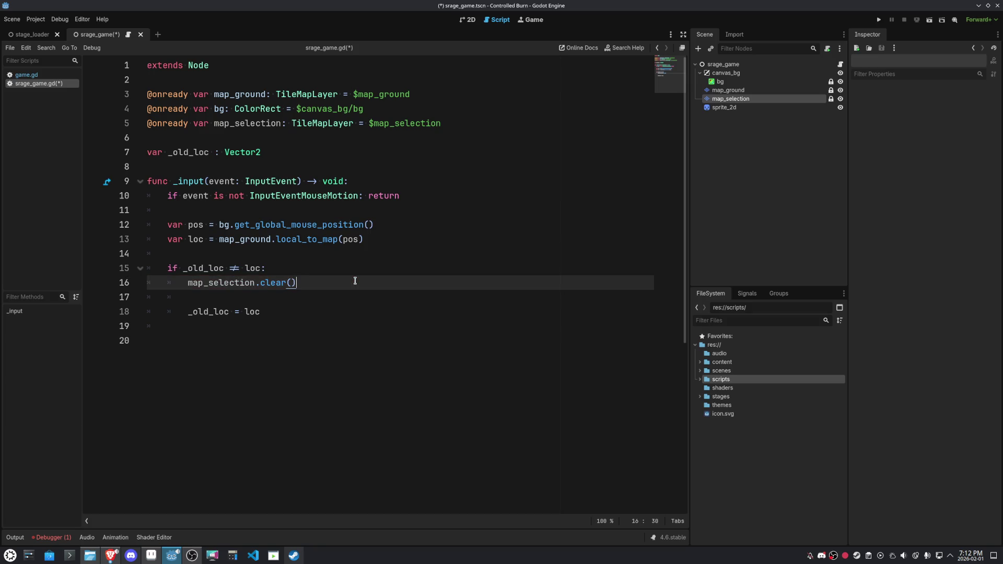
{"action": "key", "text": "Return"}
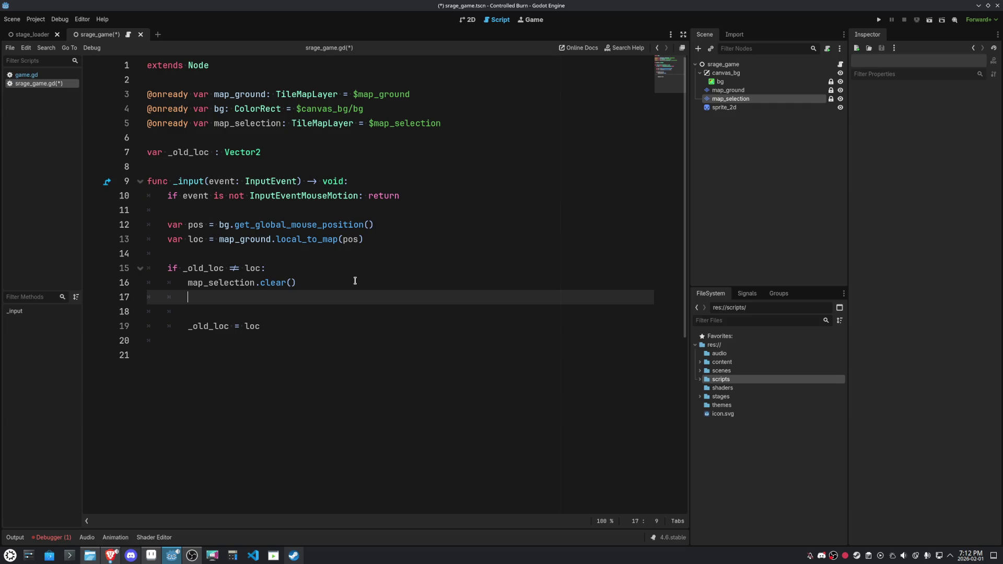
Replace the clear call on line 16 with a started map_selection.set_cell( call
{"action": "type", "text": "map"}
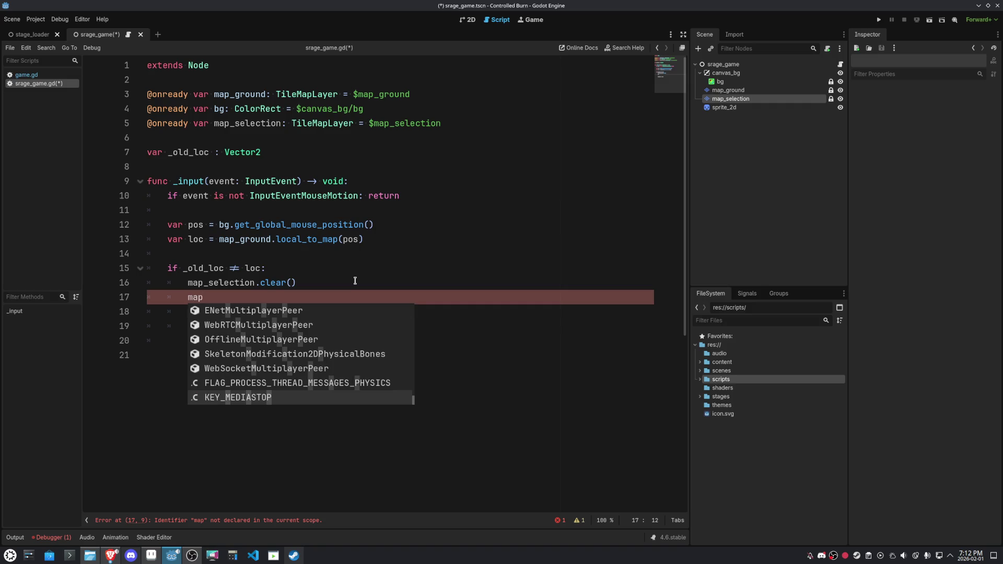
{"action": "key", "text": "Escape"}
{"action": "left_click", "coordinate": [355, 281]}
{"action": "key", "text": "ctrl+shift+Left"}
{"action": "key", "text": "ctrl+shift+Left"}
{"action": "key", "text": "ctrl+shift+Left"}
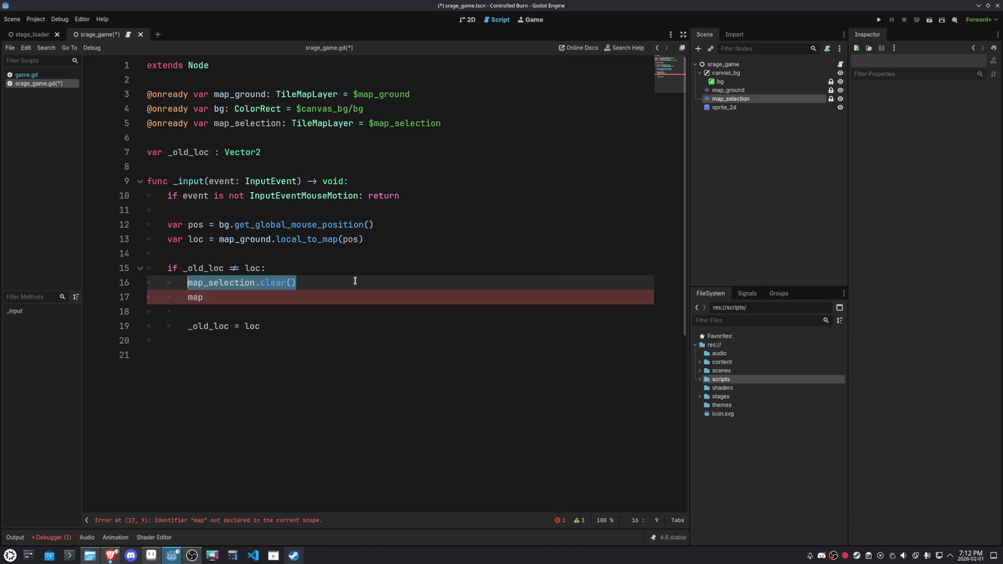
{"action": "type", "text": "map_sel"}
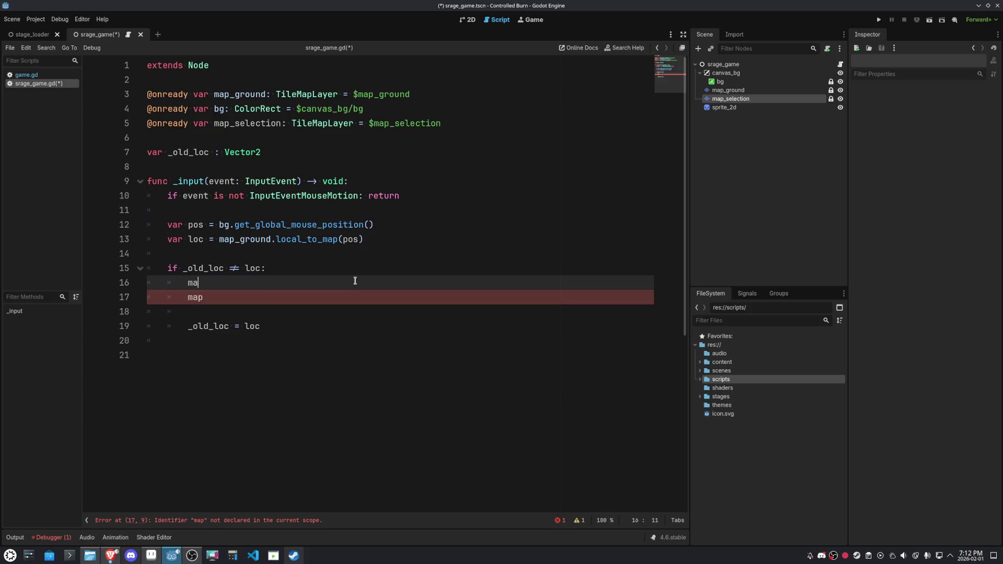
{"action": "key", "text": "Return"}
{"action": "type", "text": ".set"}
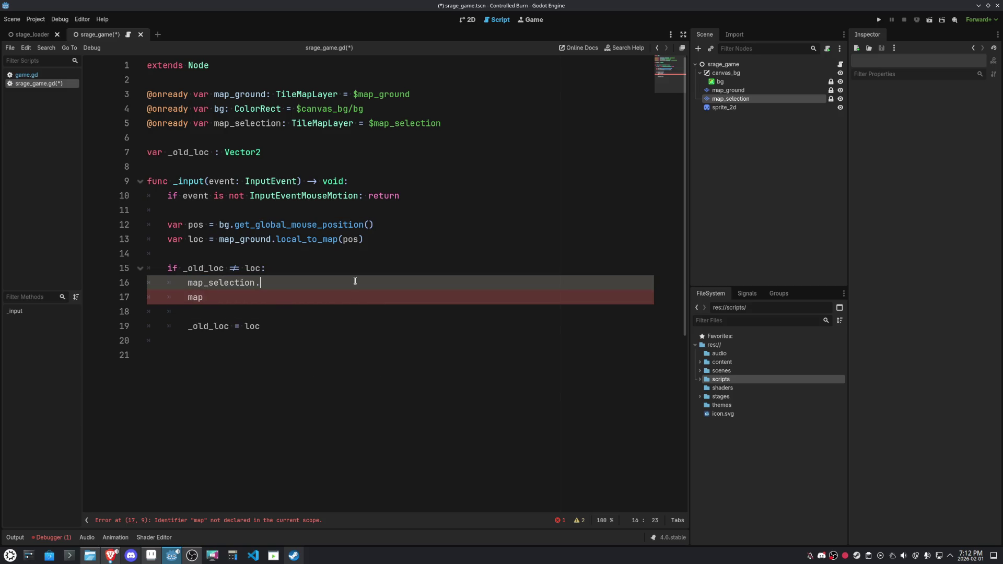
{"action": "key", "text": "Return"}
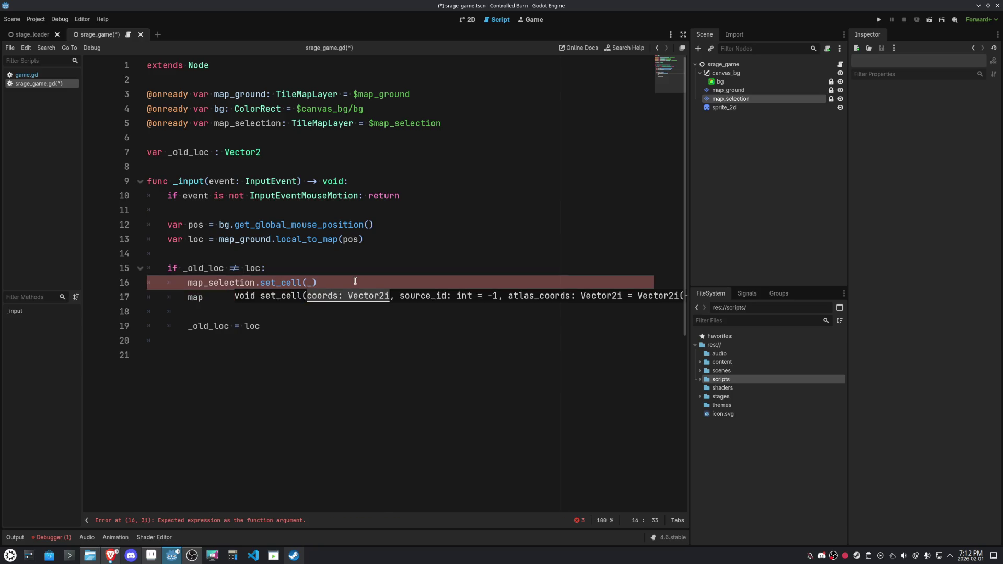
Fill line 16 as map_selection.set_cell(_old_loc, -1)
{"action": "type", "text": "o"}
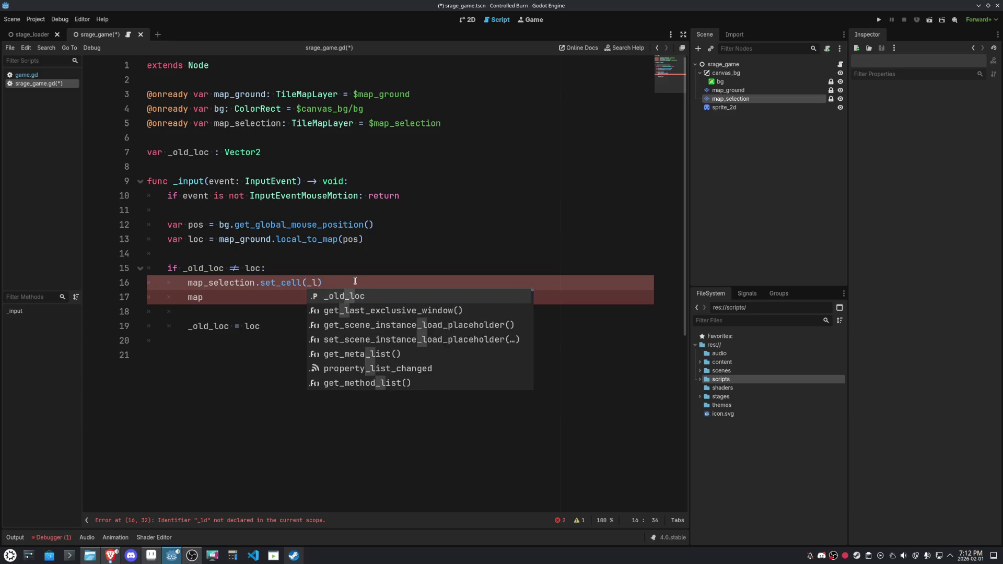
{"action": "type", "text": "ld"}
{"action": "key", "text": "Return"}
{"action": "type", "text": ", -"}
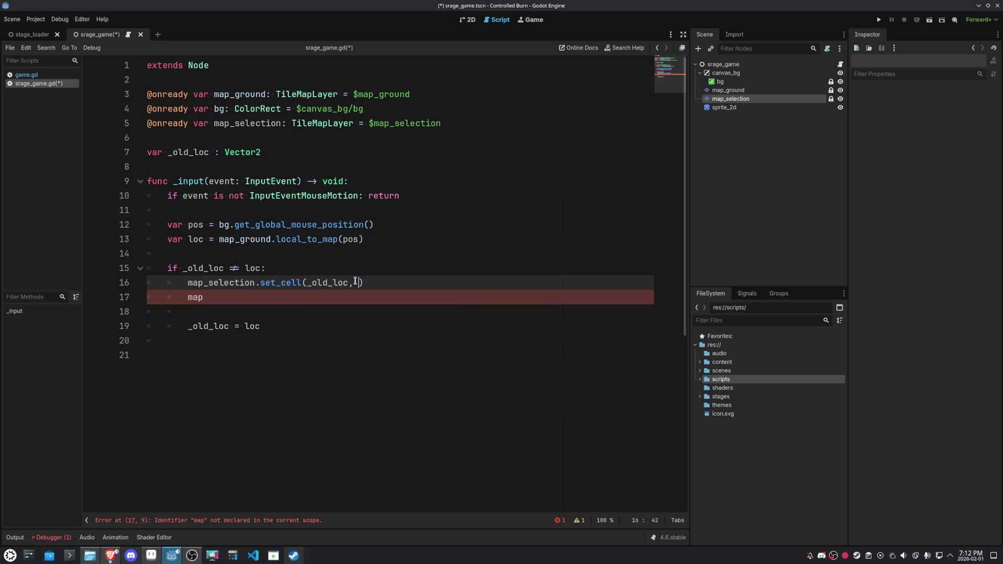
{"action": "type", "text": "1)"}
Write map_selection.set_cell(loc, 1) on line 17, save, and run the scene
{"action": "key", "text": "Down"}
{"action": "type", "text": "_sel"}
{"action": "key", "text": "Return"}
{"action": "type", "text": ".set"}
{"action": "key", "text": "Return"}
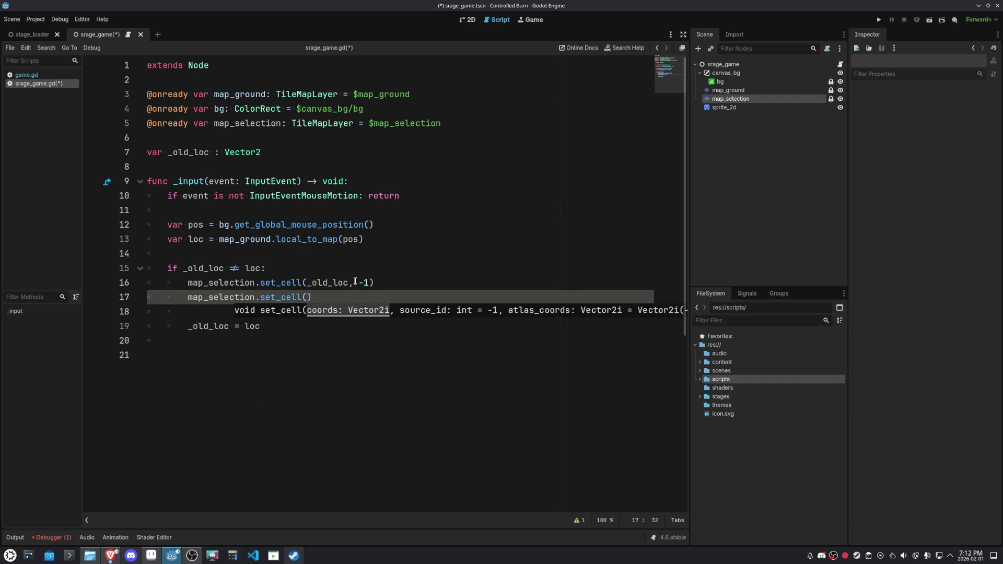
{"action": "type", "text": "loc, 1"}
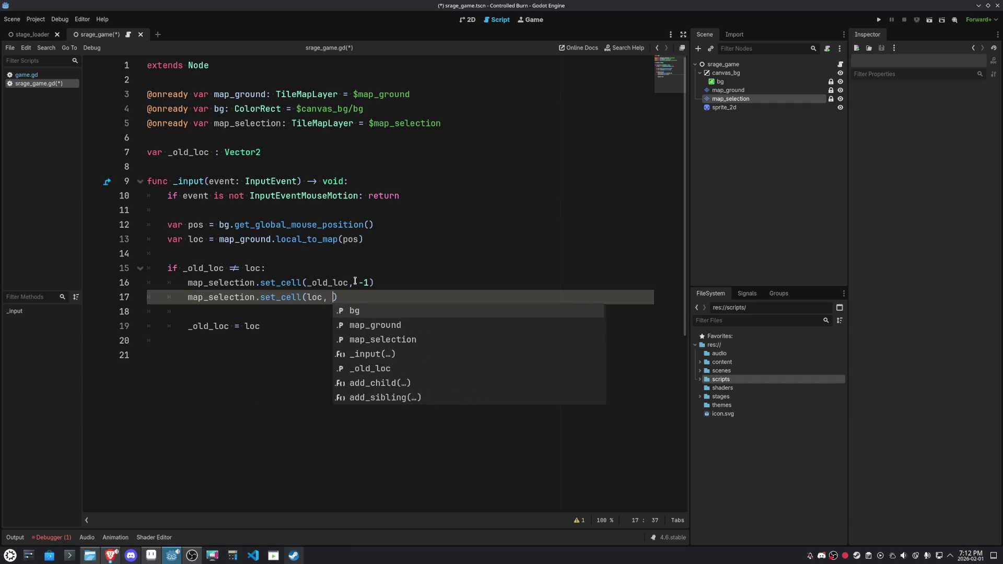
{"action": "left_click", "coordinate": [463, 219]}
{"action": "key", "text": "ctrl+s"}
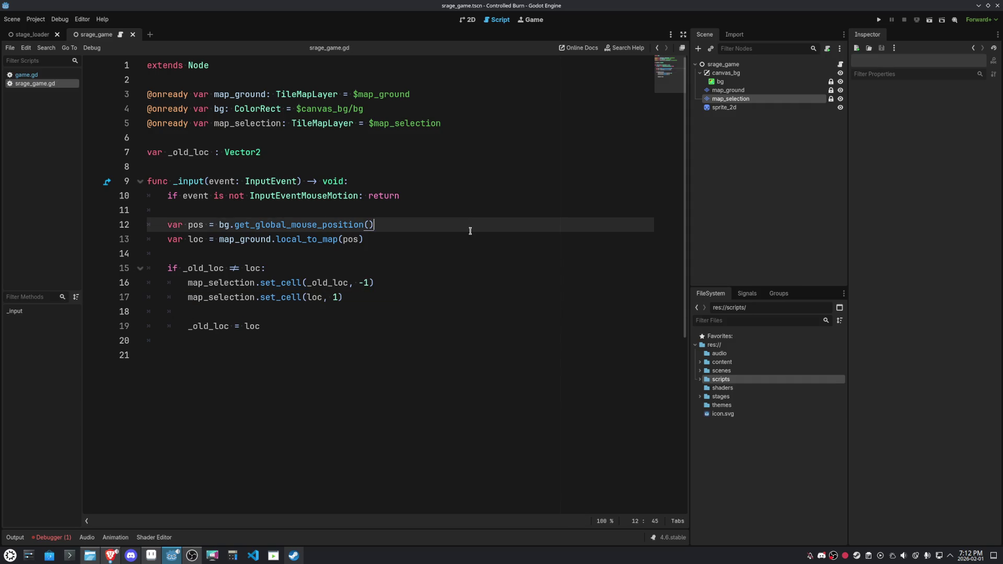
{"action": "left_click", "coordinate": [328, 329]}
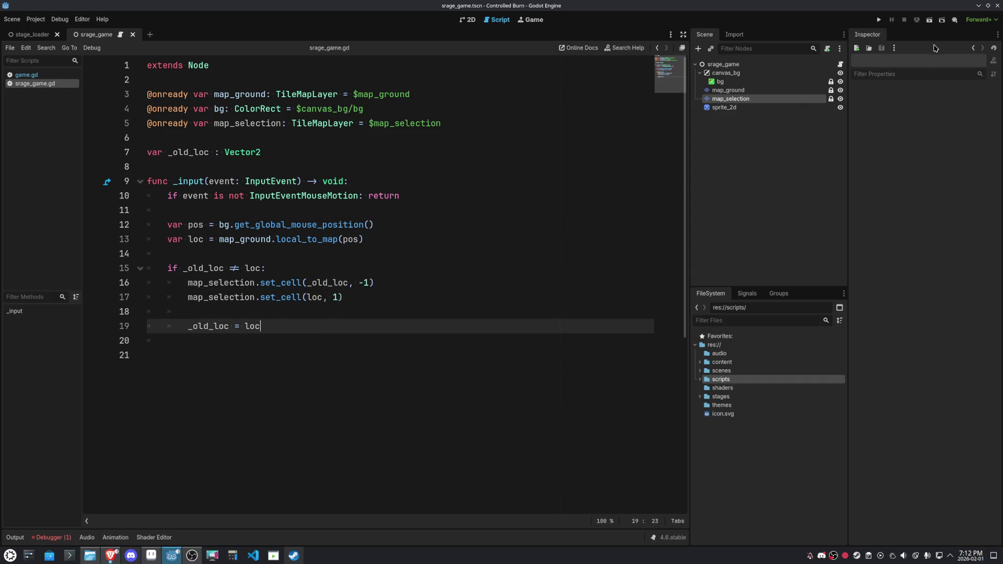
{"action": "left_click", "coordinate": [929, 21]}
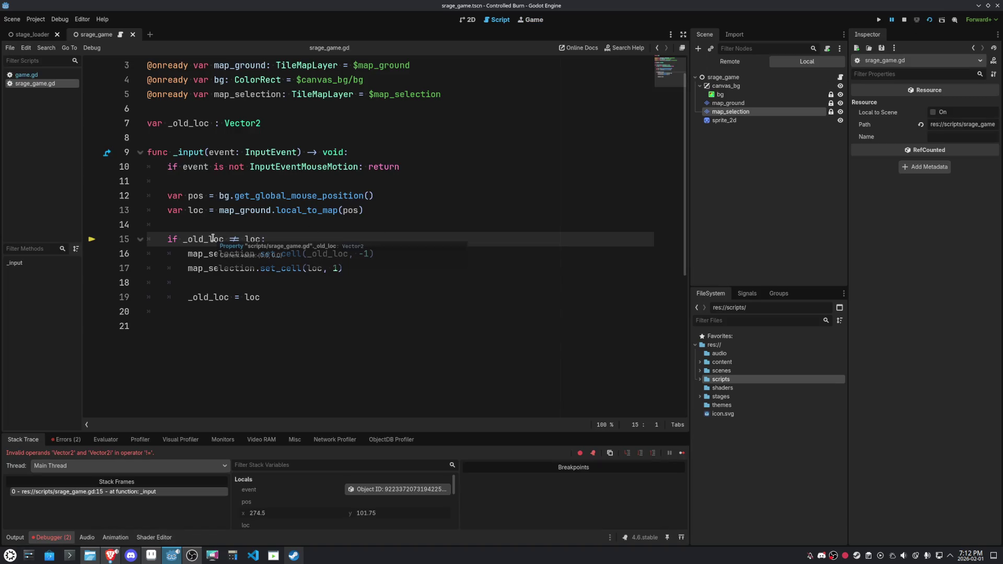
Change line 7 to 'var _old_loc := Vector2.ZERO' and restart the scene
{"action": "left_click", "coordinate": [363, 233]}
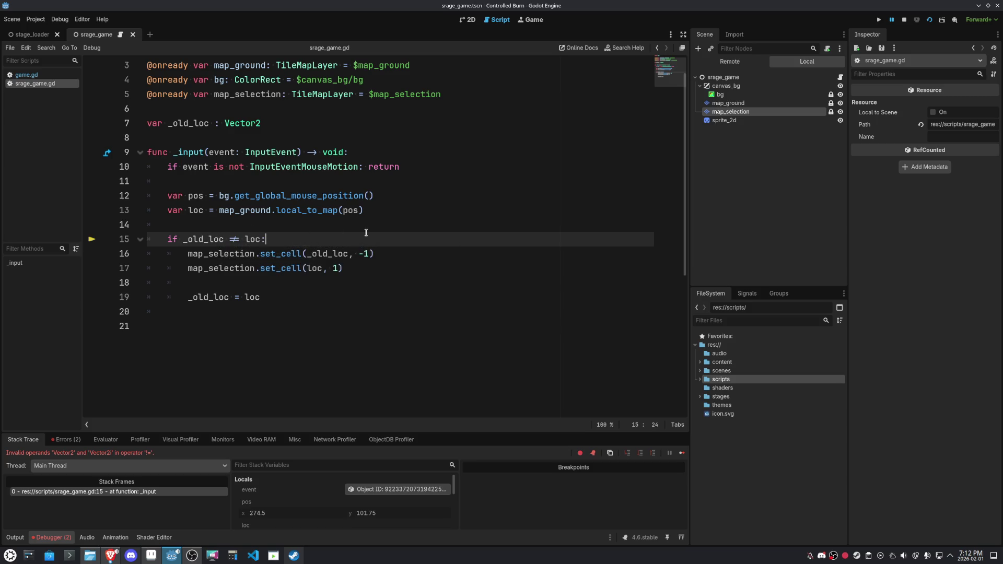
{"action": "scroll", "coordinate": [528, 256], "scroll_direction": "up", "scroll_amount": 1}
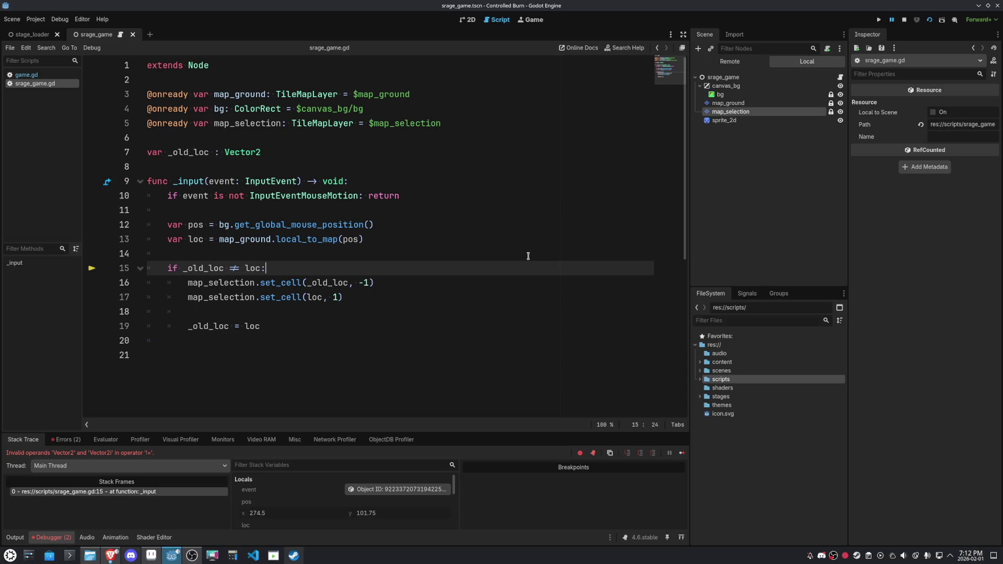
{"action": "left_click", "coordinate": [312, 153]}
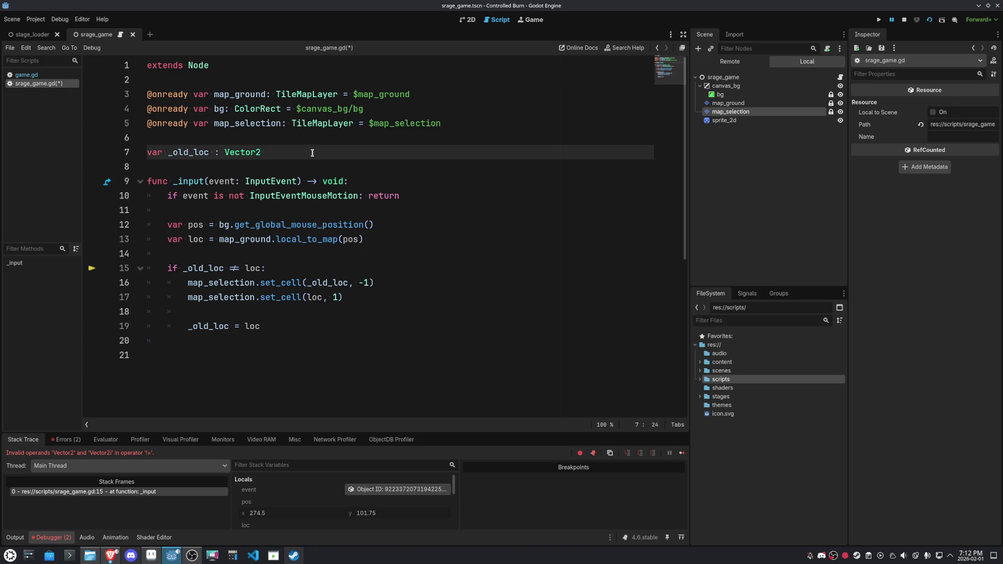
{"action": "type", "text": "= VEc"}
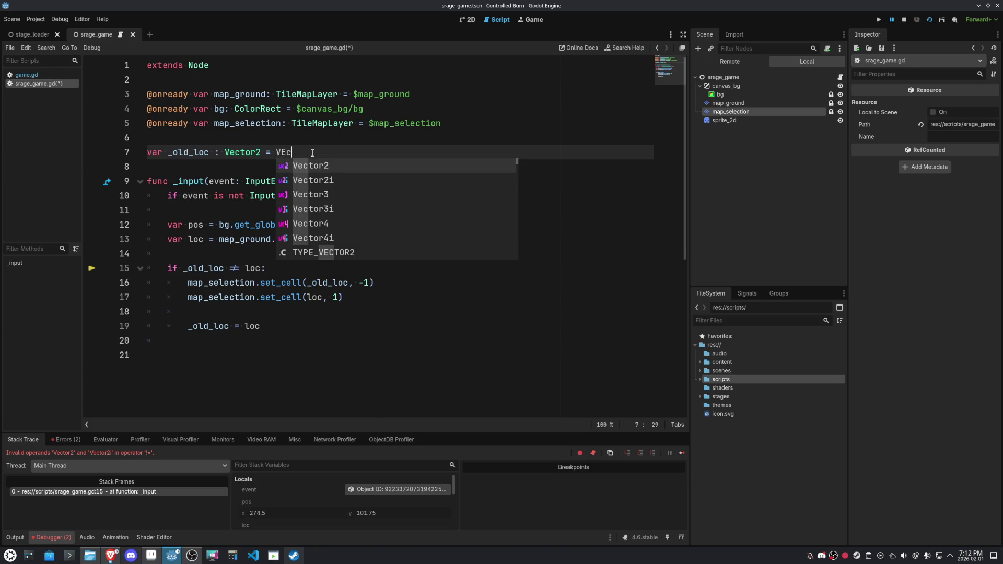
{"action": "key", "text": "Return"}
{"action": "type", "text": ".Z"}
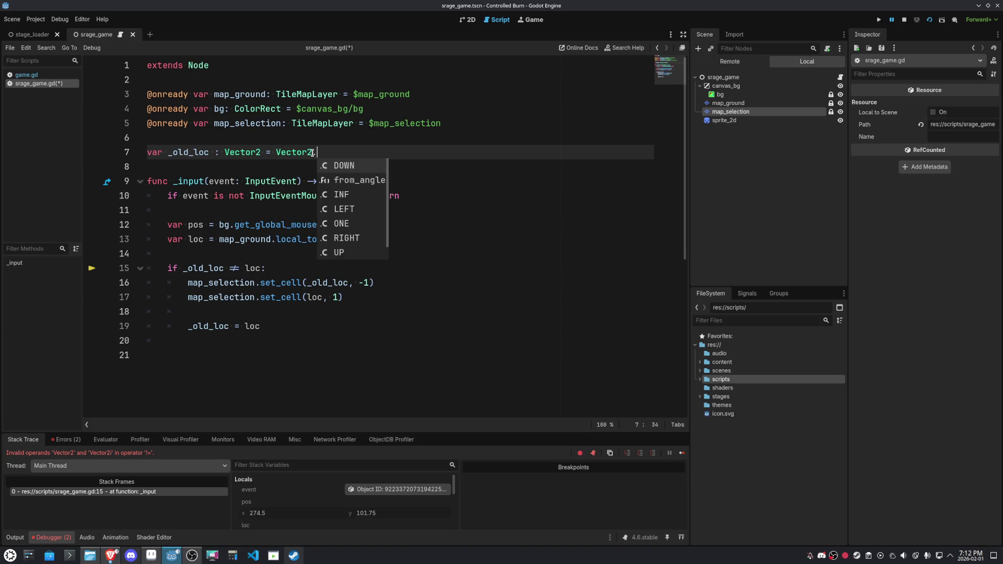
{"action": "key", "text": "Return"}
{"action": "left_click_drag", "start_coordinate": [220, 152], "coordinate": [267, 152]}
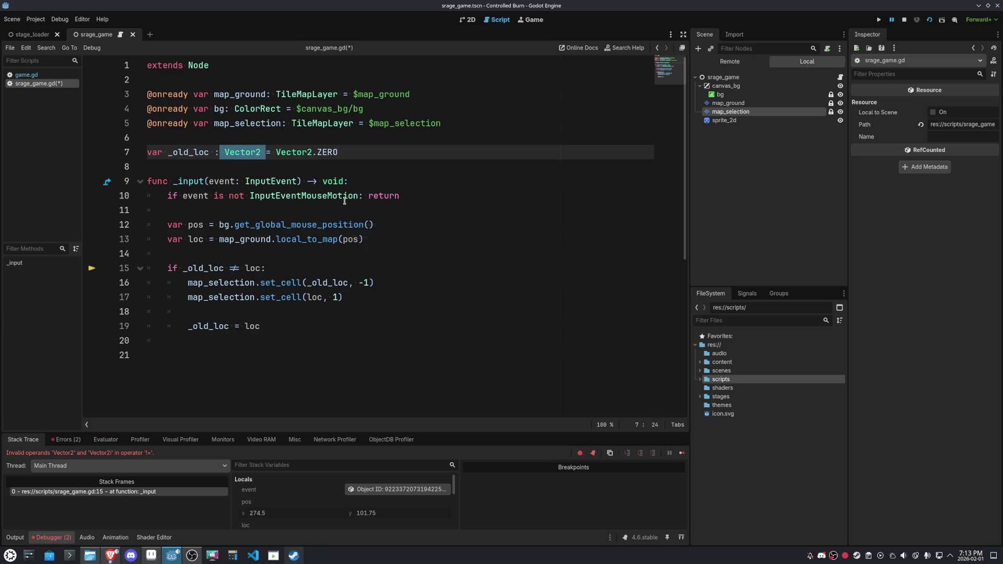
{"action": "key", "text": "BackSpace"}
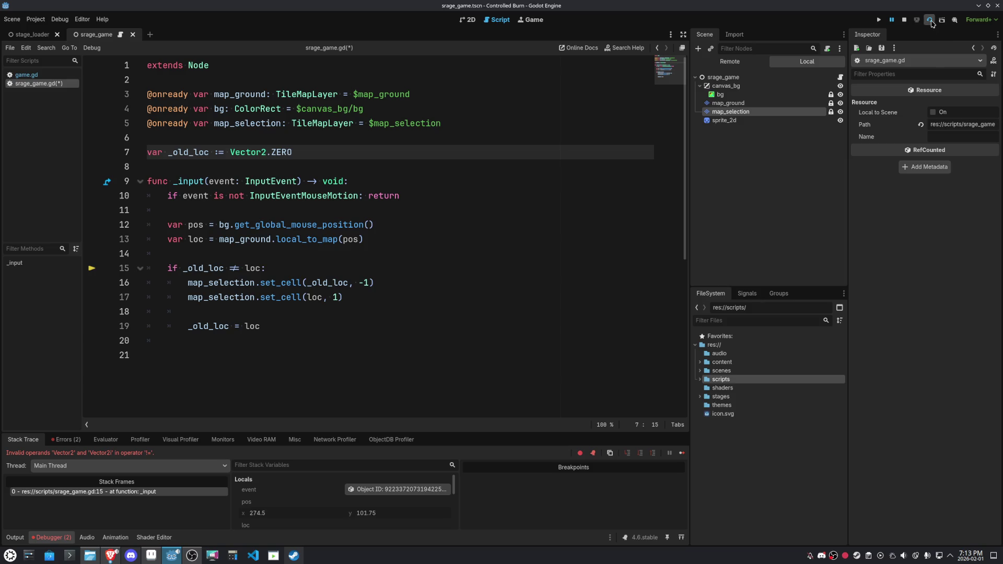
{"action": "left_click", "coordinate": [930, 21]}
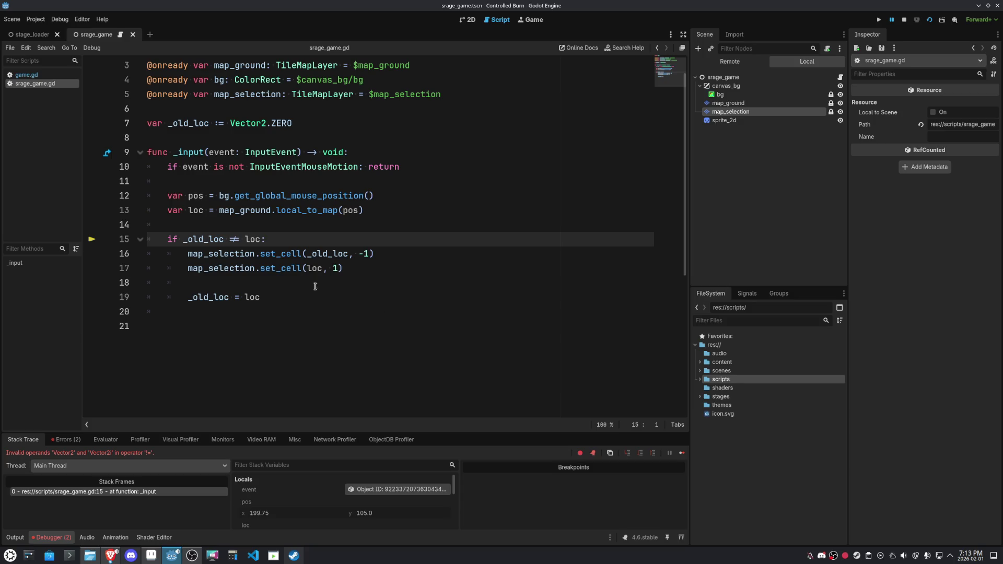
Change the _old_loc initialiser on line 7 to Vector2i.ZERO
{"action": "double_click", "coordinate": [254, 239]}
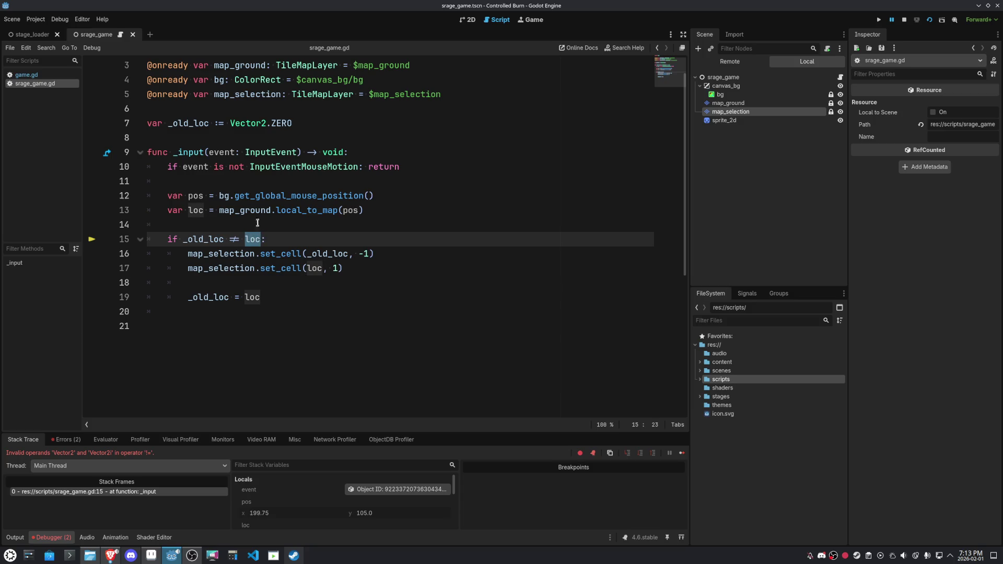
{"action": "mouse_move", "coordinate": [196, 209]}
{"action": "key", "text": "Up"}
{"action": "key", "text": "Up"}
{"action": "key", "text": "Up"}
{"action": "key", "text": "End"}
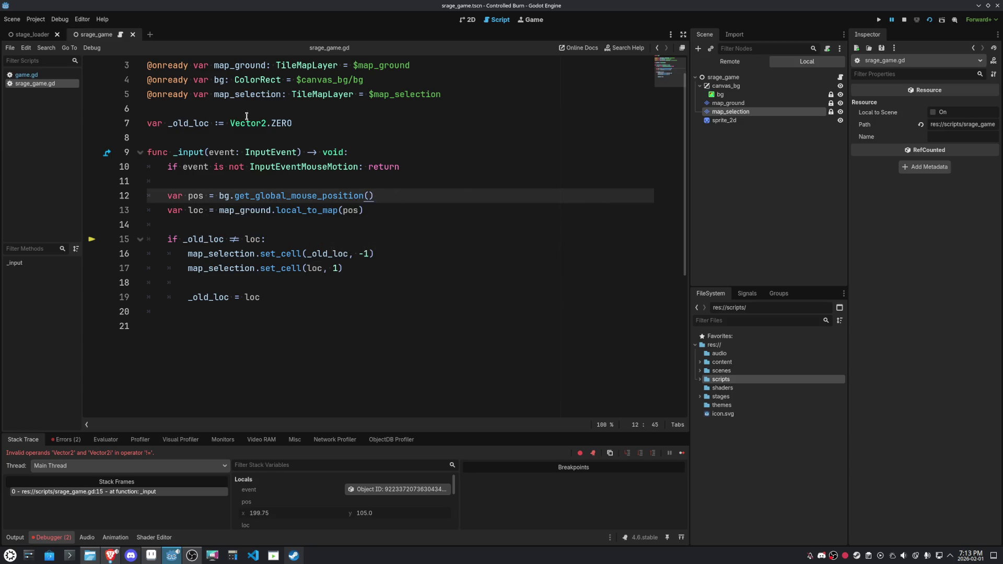
{"action": "left_click", "coordinate": [267, 125]}
{"action": "type", "text": "i"}
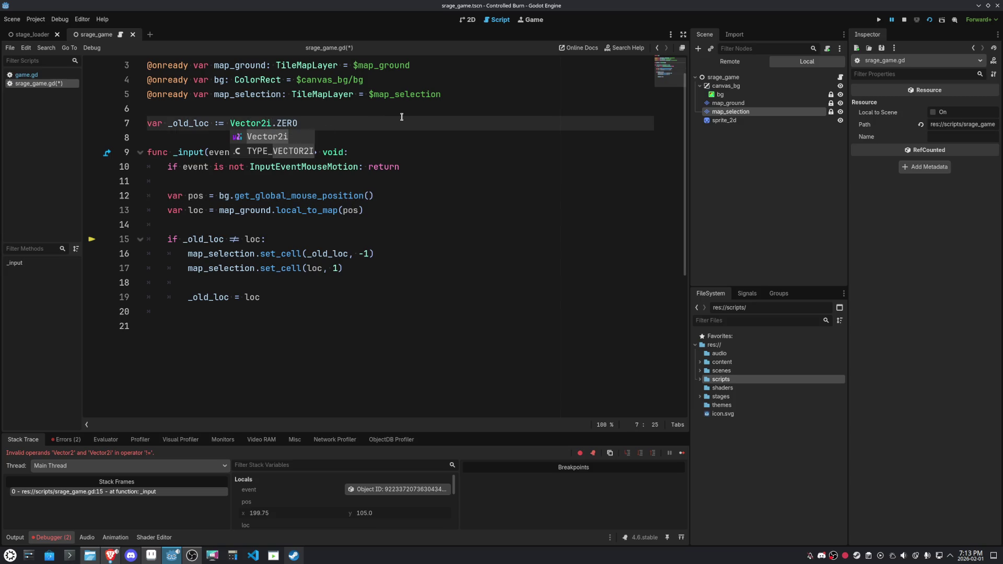
{"action": "left_click", "coordinate": [402, 117]}
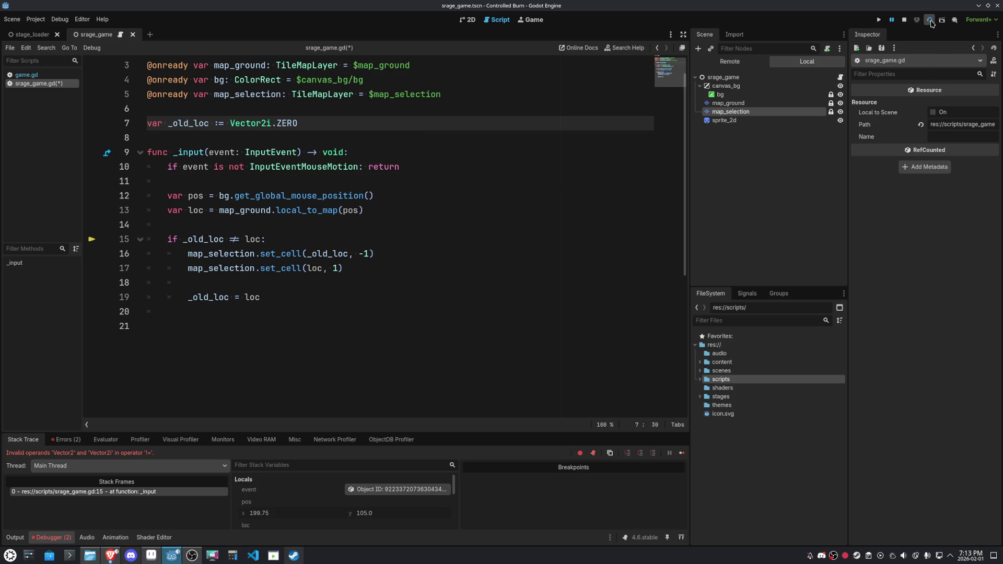
Run and stop the scene, then select map_selection to show its tile atlas
{"action": "left_click", "coordinate": [930, 22]}
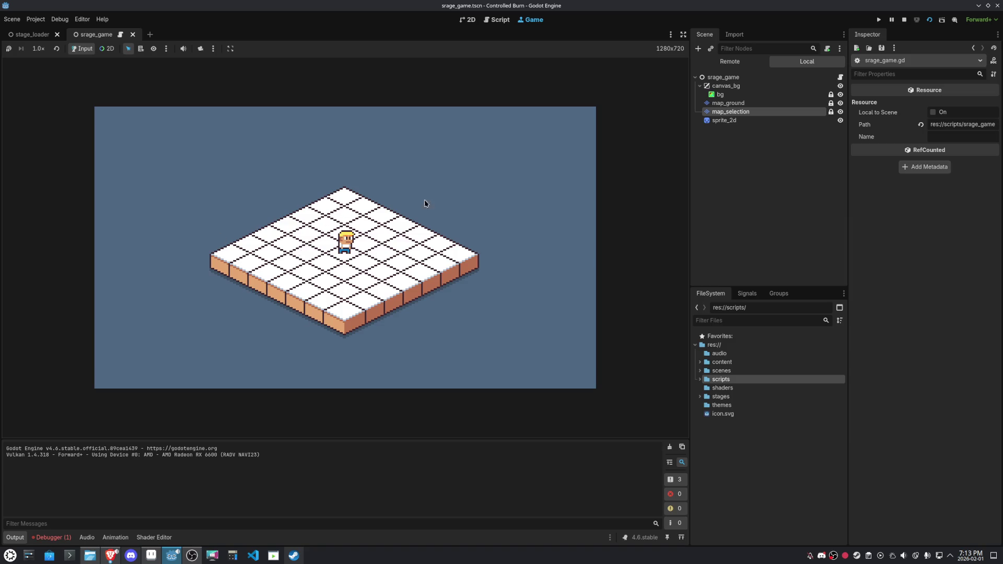
{"action": "left_click", "coordinate": [904, 20]}
{"action": "left_click", "coordinate": [445, 286]}
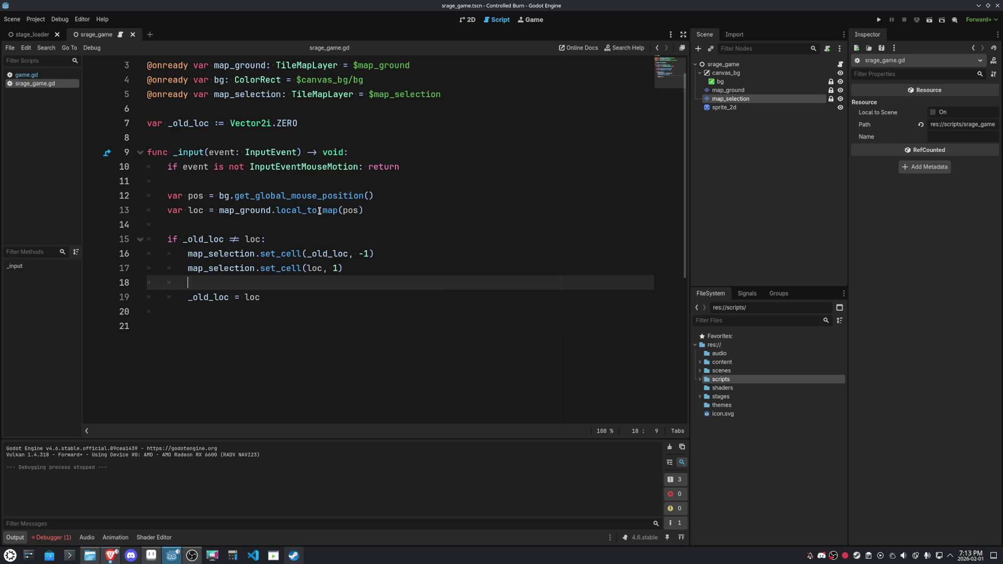
{"action": "mouse_move", "coordinate": [319, 211]}
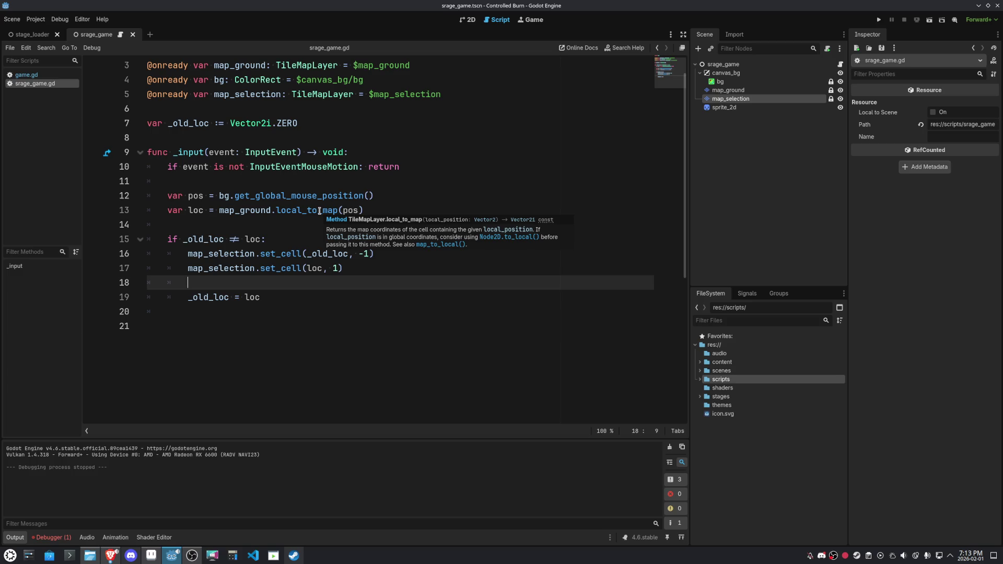
{"action": "left_click", "coordinate": [474, 178]}
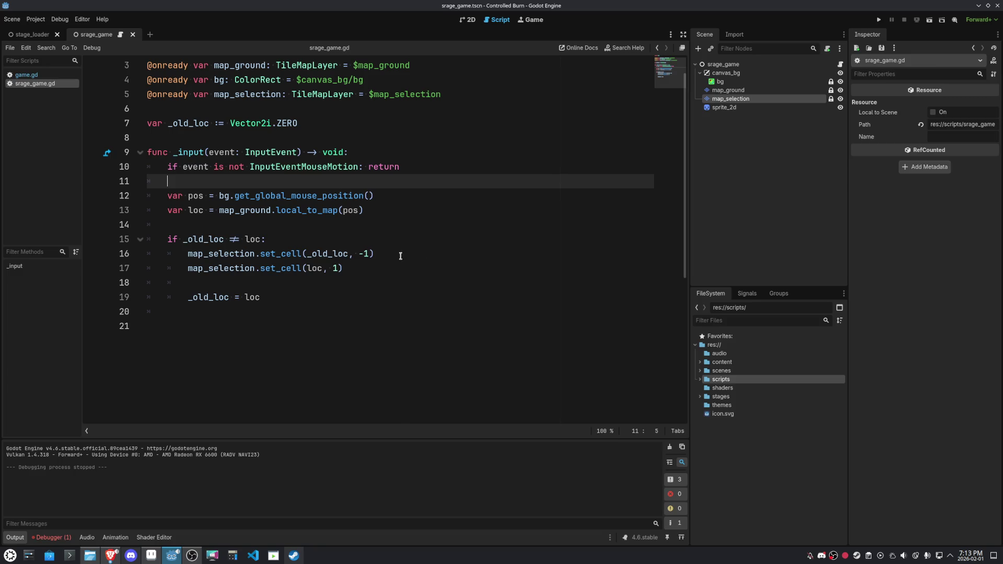
{"action": "left_click", "coordinate": [714, 99]}
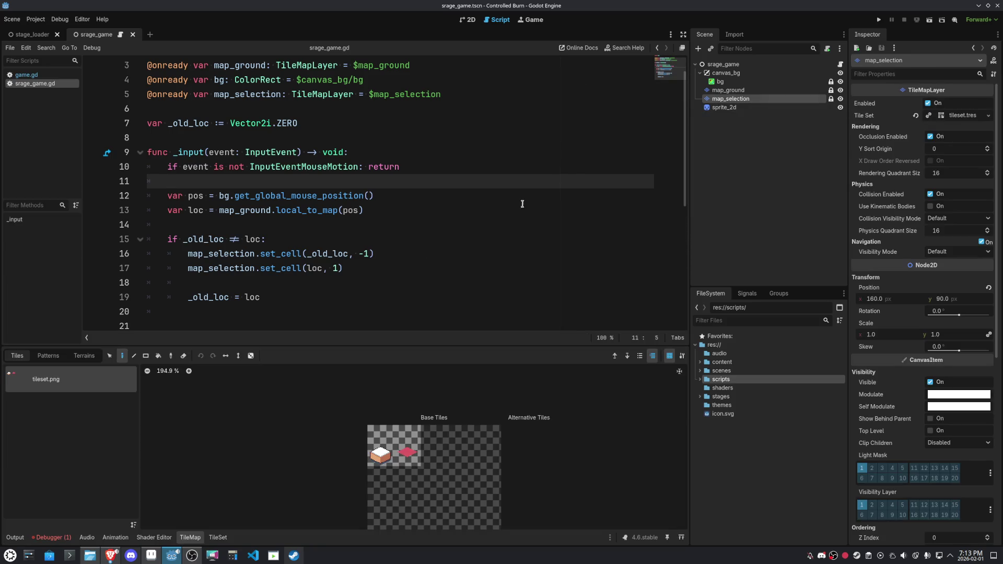
Check the atlas coordinates of the first tiles and clear the -1 argument on line 16
{"action": "left_click", "coordinate": [381, 445]}
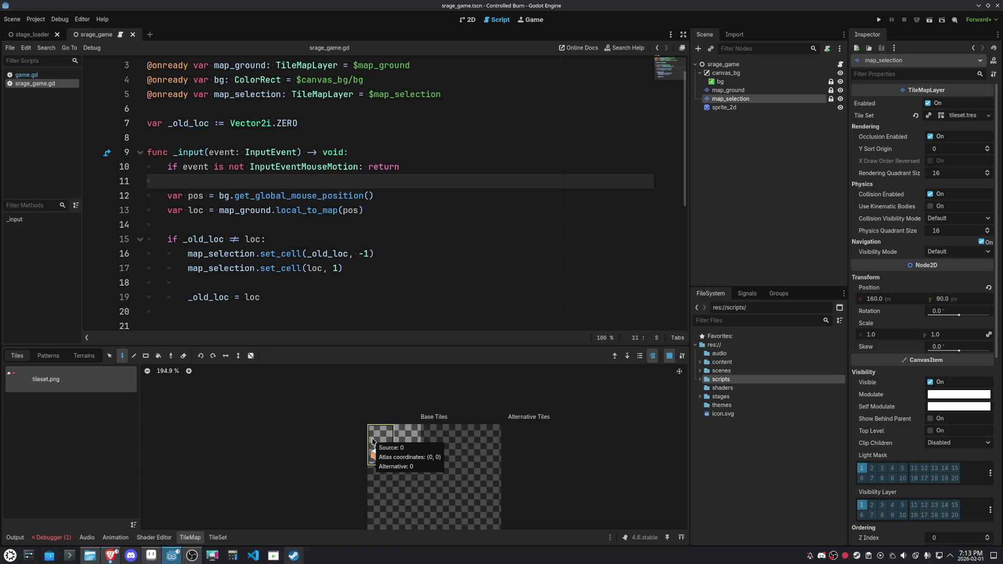
{"action": "left_click", "coordinate": [372, 442]}
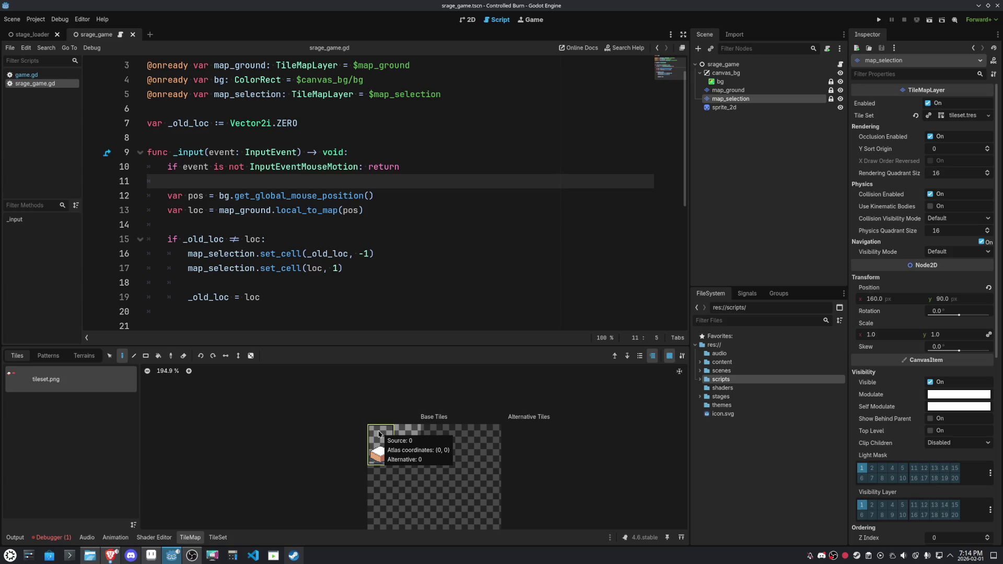
{"action": "left_click", "coordinate": [379, 433]}
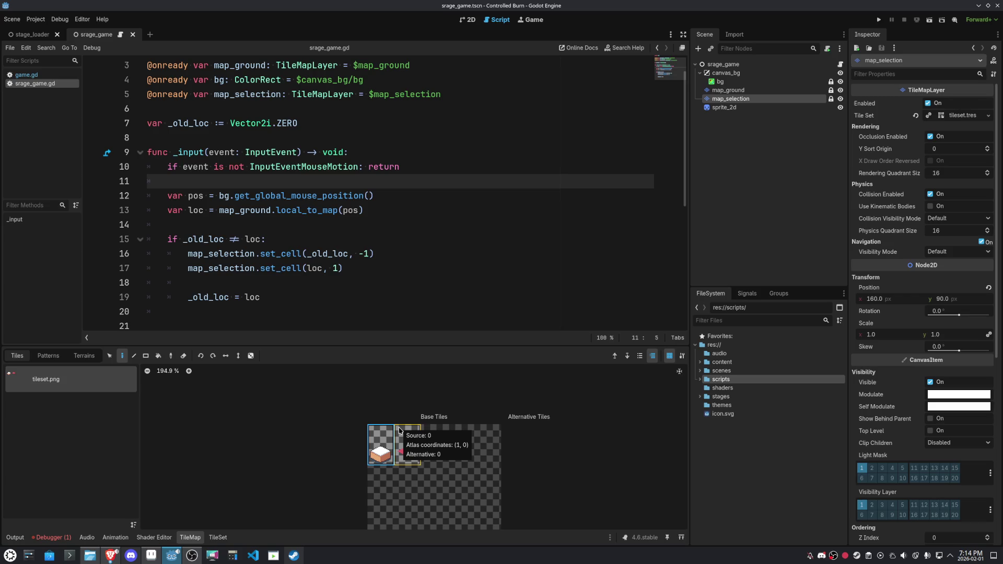
{"action": "left_click", "coordinate": [368, 254]}
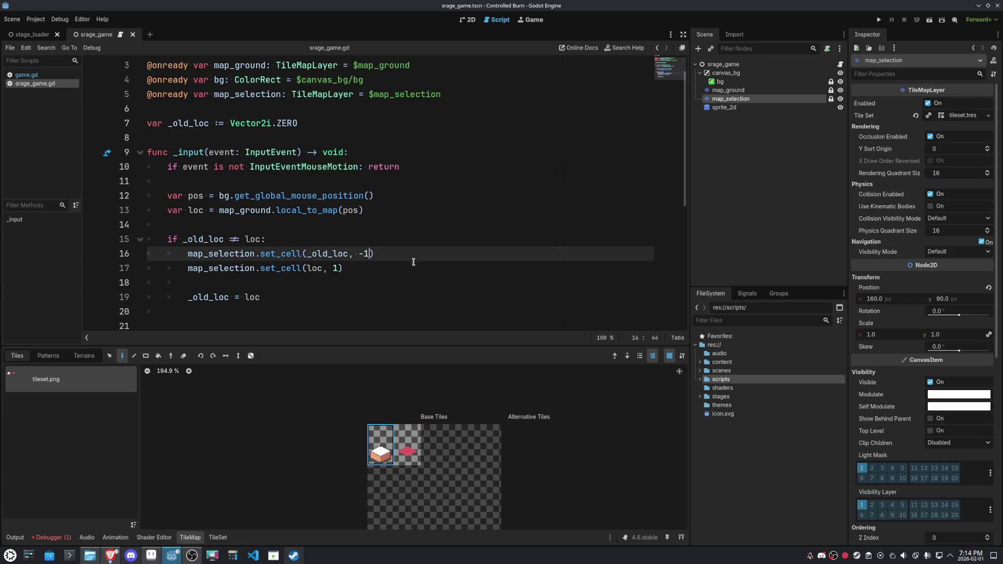
{"action": "key", "text": "BackSpace"}
{"action": "key", "text": "BackSpace"}
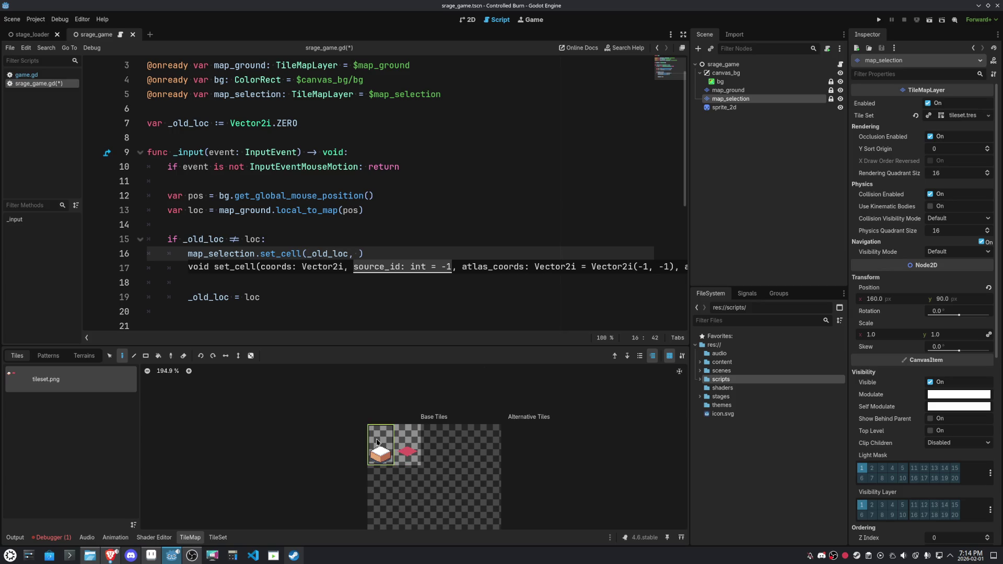
{"action": "mouse_move", "coordinate": [377, 442]}
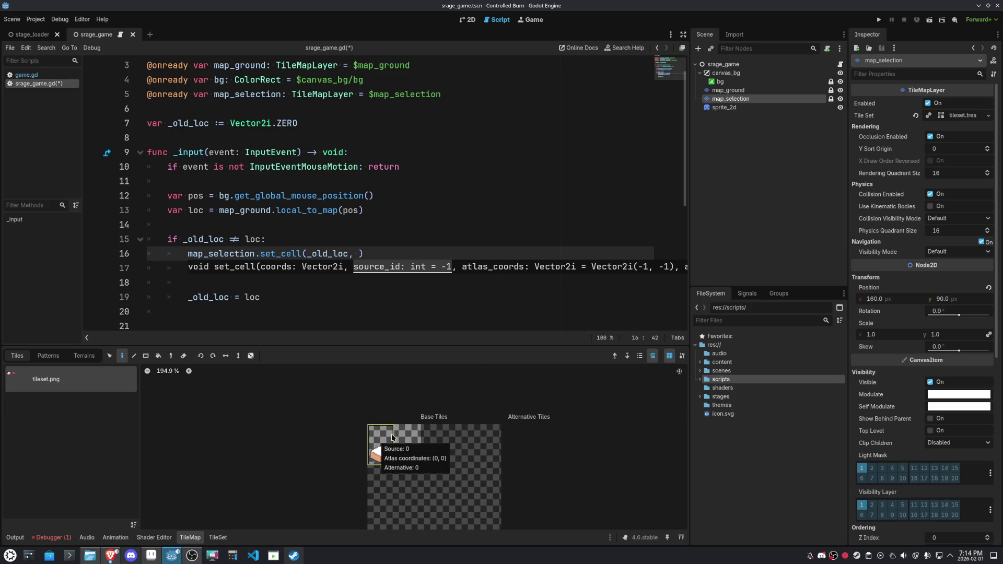
{"action": "left_click", "coordinate": [376, 441]}
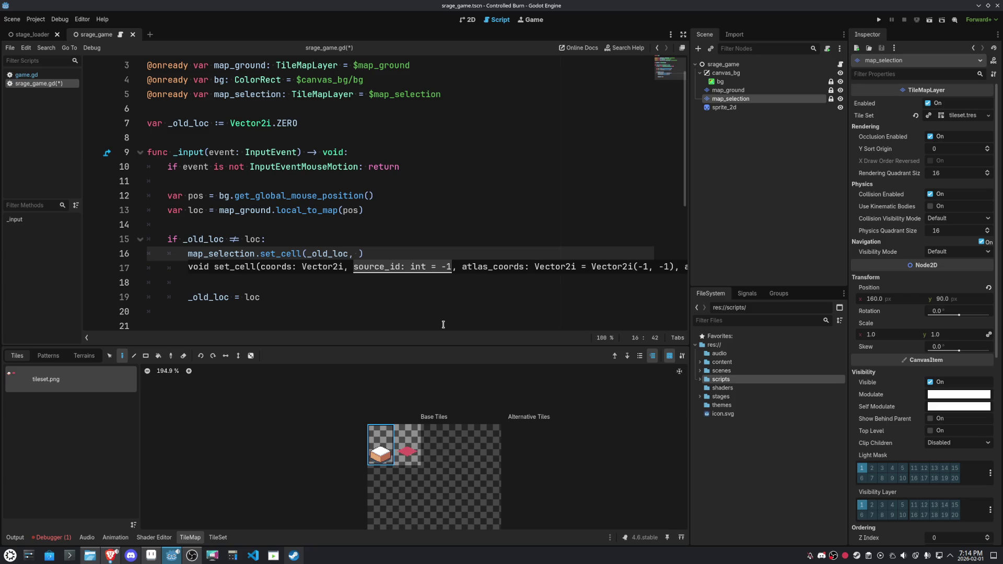
Complete line 16 as set_cell(_old_loc, -1, Vector2i(-1, -1))
{"action": "type", "text": "-1,"}
{"action": "key", "text": "BackSpace"}
{"action": "key", "text": "BackSpace"}
{"action": "type", "text": ", "}
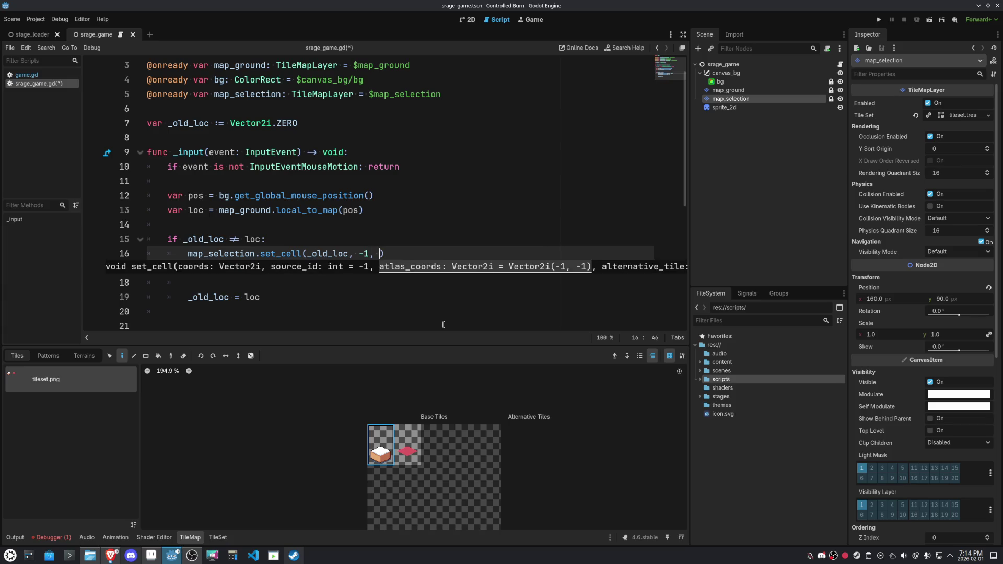
{"action": "type", "text": "vec"}
{"action": "key", "text": "Down"}
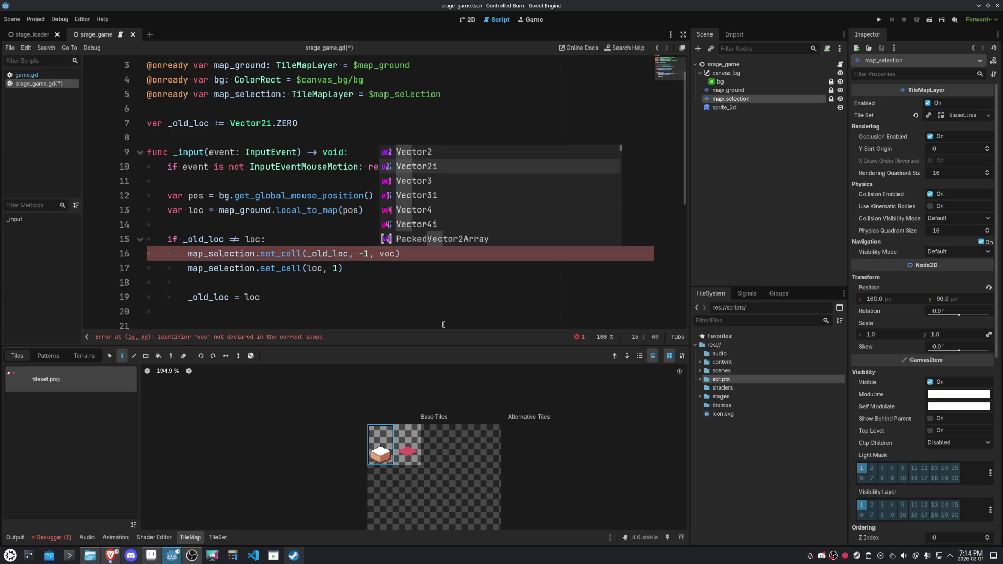
{"action": "key", "text": "Return"}
{"action": "type", "text": ".z"}
{"action": "key", "text": "Return"}
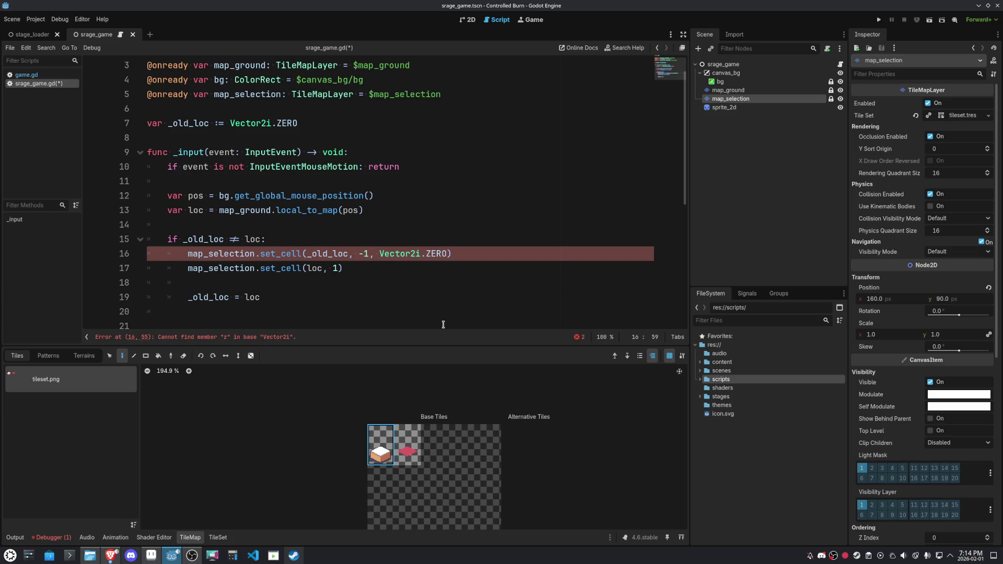
{"action": "type", "text": ","}
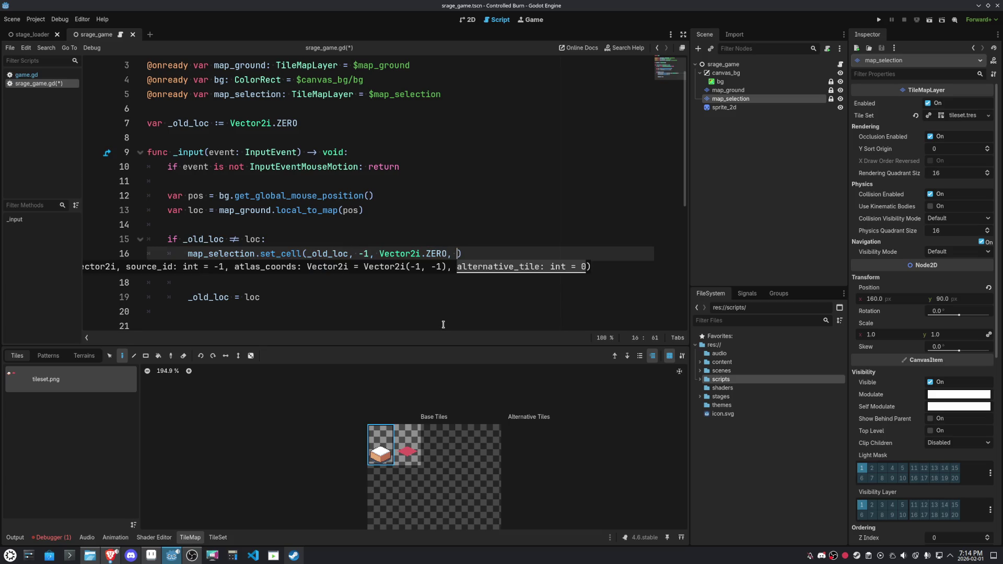
{"action": "key", "text": "BackSpace"}
{"action": "key", "text": "BackSpace"}
{"action": "key", "text": "BackSpace"}
{"action": "key", "text": "BackSpace"}
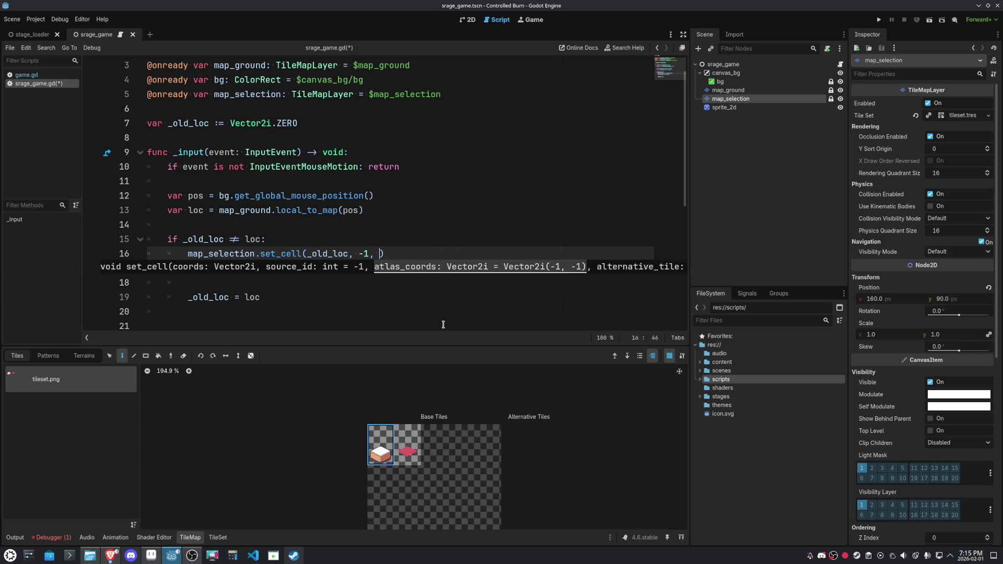
{"action": "type", "text": "vec"}
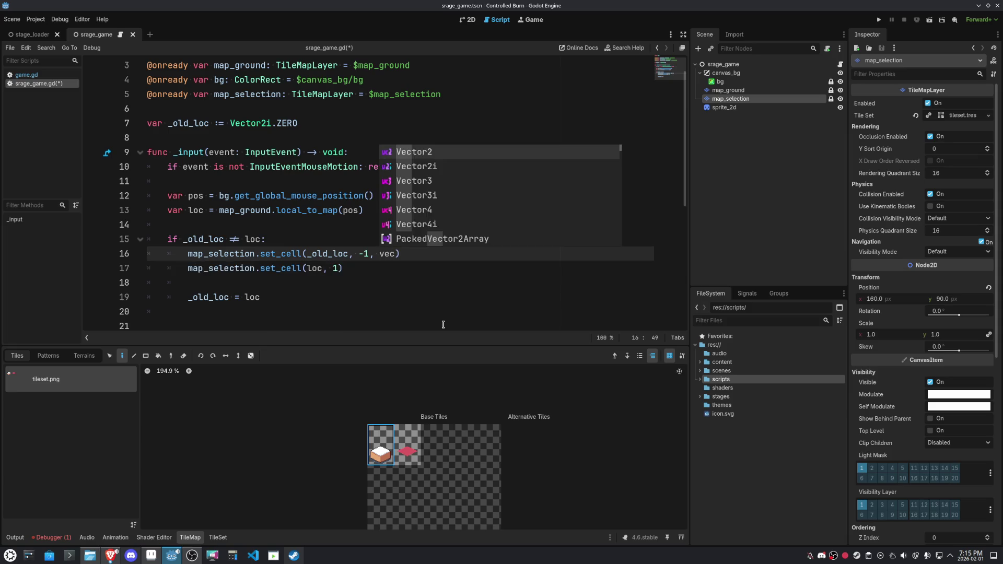
{"action": "key", "text": "Down"}
{"action": "key", "text": "Return"}
{"action": "type", "text": "(01"}
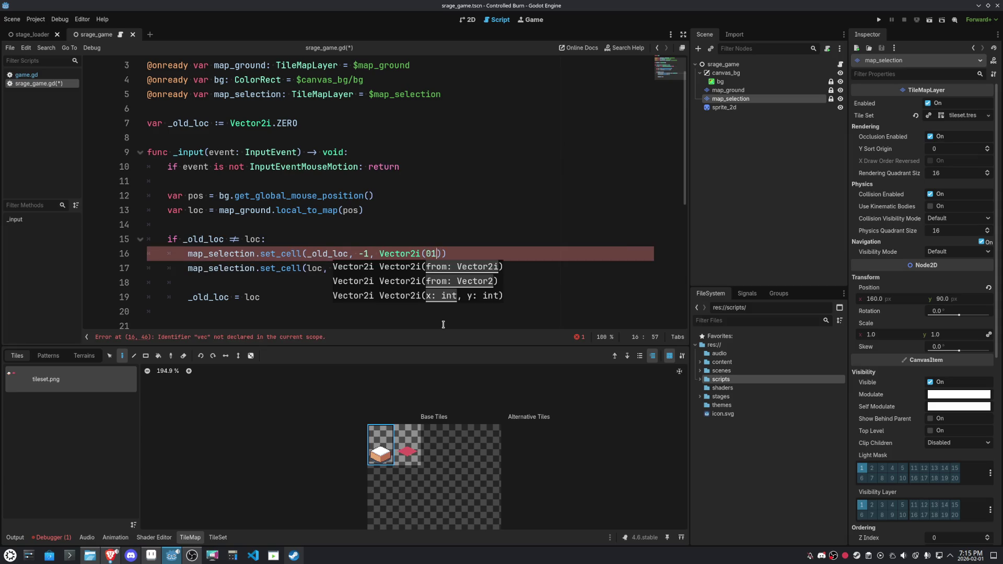
{"action": "key", "text": "BackSpace"}
{"action": "key", "text": "BackSpace"}
{"action": "type", "text": "-1, "}
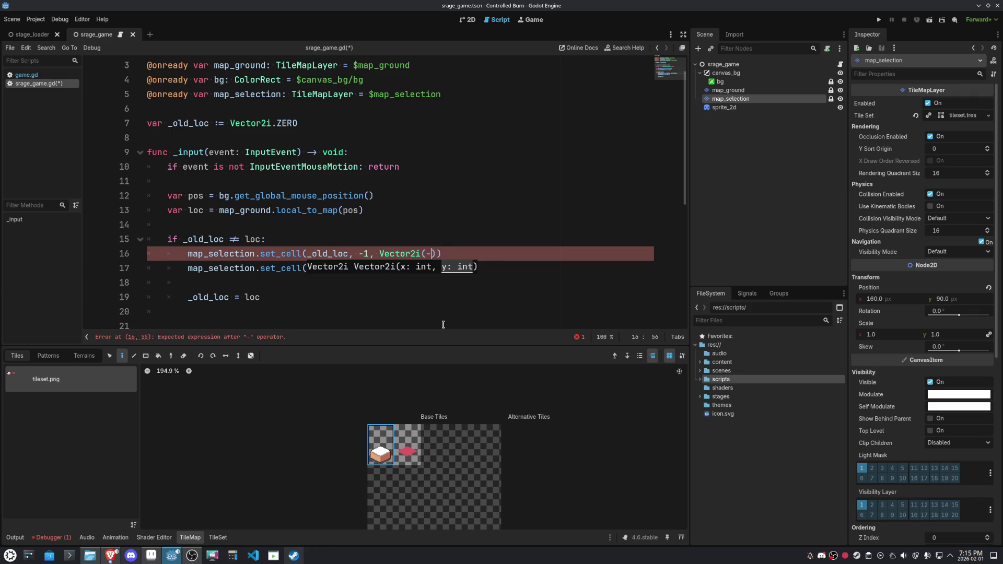
{"action": "type", "text": "-1"}
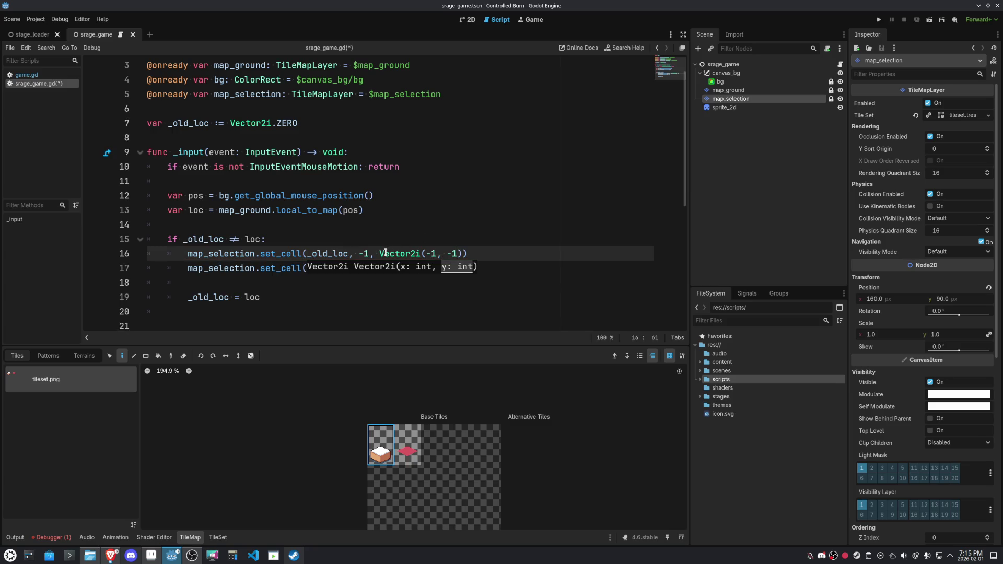
Copy the vector to line 17, making it set_cell(loc, -1, Vector2i(1, 0))
{"action": "left_click_drag", "start_coordinate": [380, 254], "coordinate": [462, 254]}
{"action": "key", "text": "ctrl+c"}
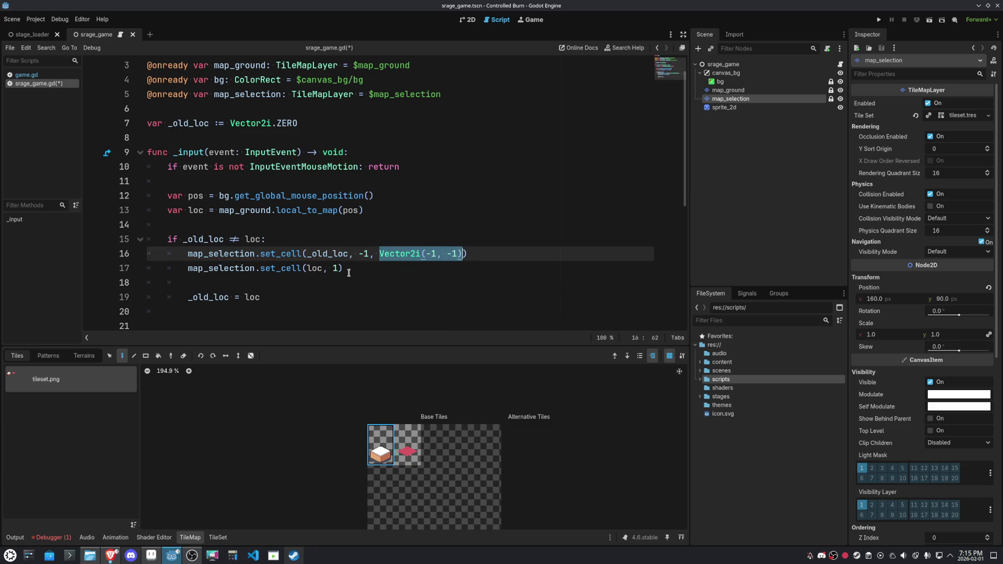
{"action": "left_click", "coordinate": [339, 271]}
{"action": "type", "text": "-"}
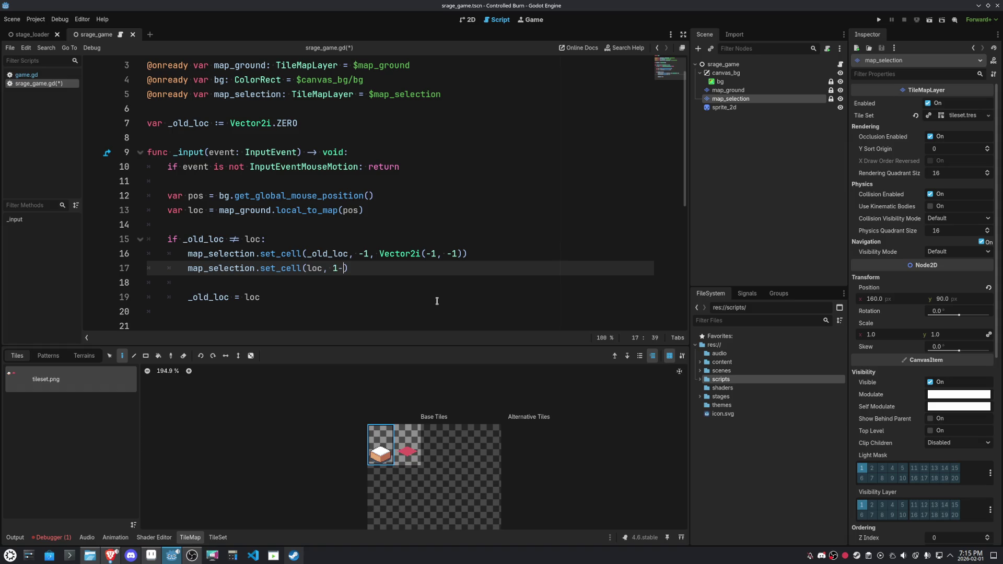
{"action": "key", "text": "BackSpace"}
{"action": "key", "text": "BackSpace"}
{"action": "type", "text": "-1,"}
{"action": "key", "text": "ctrl+v"}
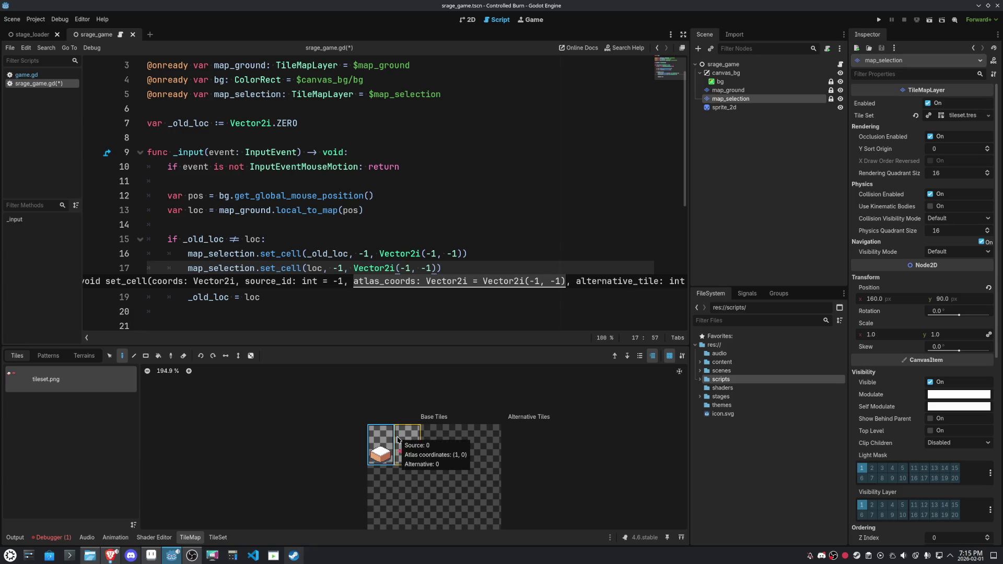
{"action": "left_click", "coordinate": [553, 182]}
{"action": "left_click", "coordinate": [412, 268]}
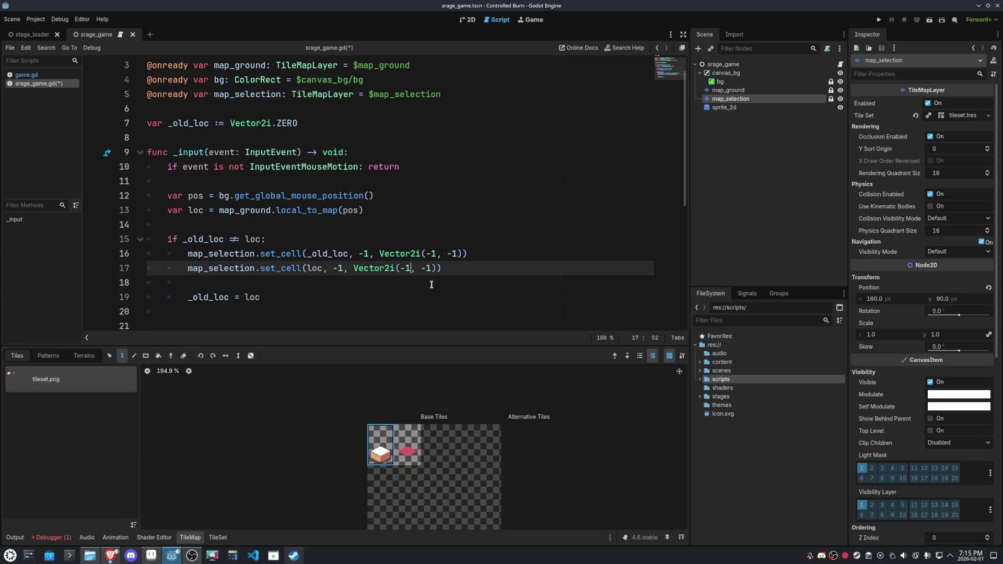
{"action": "key", "text": "Left"}
{"action": "key", "text": "BackSpace"}
{"action": "key", "text": "Right"}
{"action": "key", "text": "Right"}
{"action": "key", "text": "Right"}
{"action": "key", "text": "shift+Right"}
{"action": "key", "text": "shift+Right"}
{"action": "type", "text": "0"}
{"action": "left_click", "coordinate": [460, 181]}
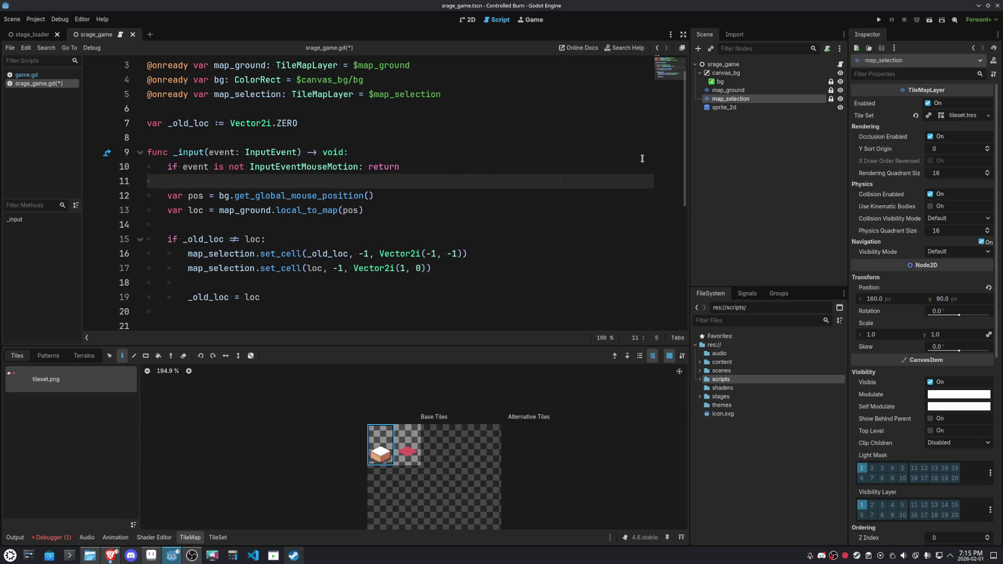
Test-run the scene, stop it, and highlight the uses of _old_loc
{"action": "left_click", "coordinate": [929, 21]}
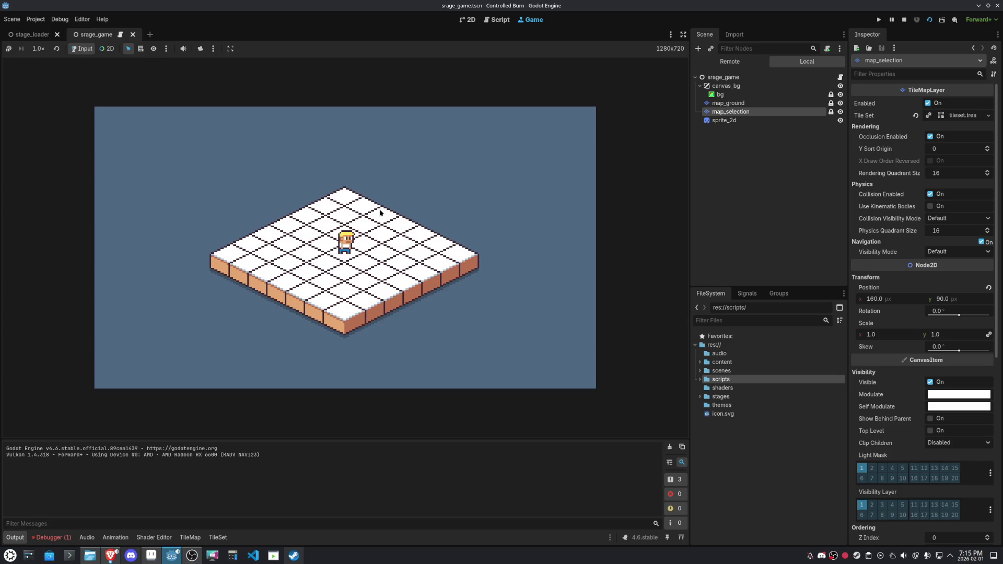
{"action": "left_click", "coordinate": [904, 20]}
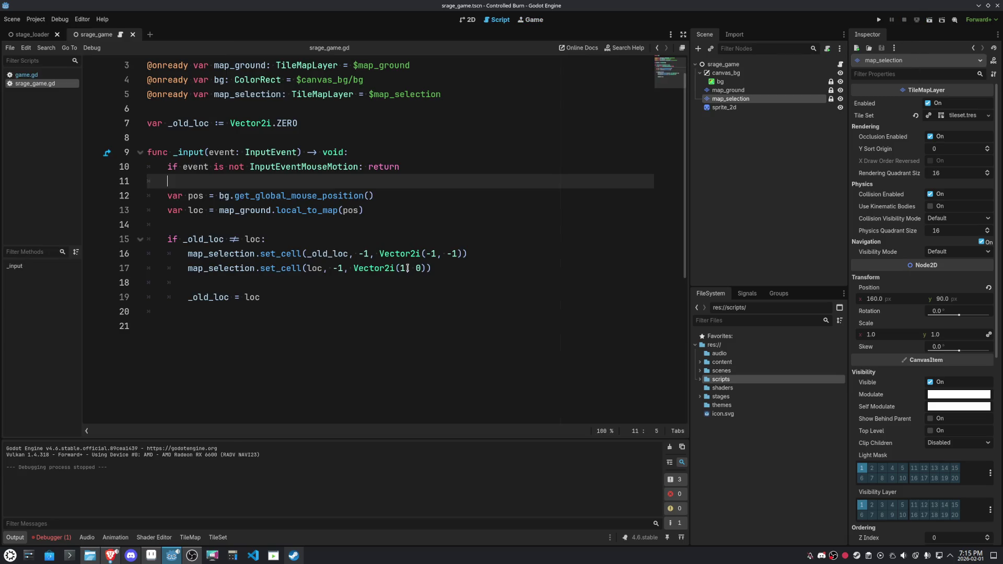
{"action": "left_click", "coordinate": [302, 332]}
{"action": "double_click", "coordinate": [203, 239]}
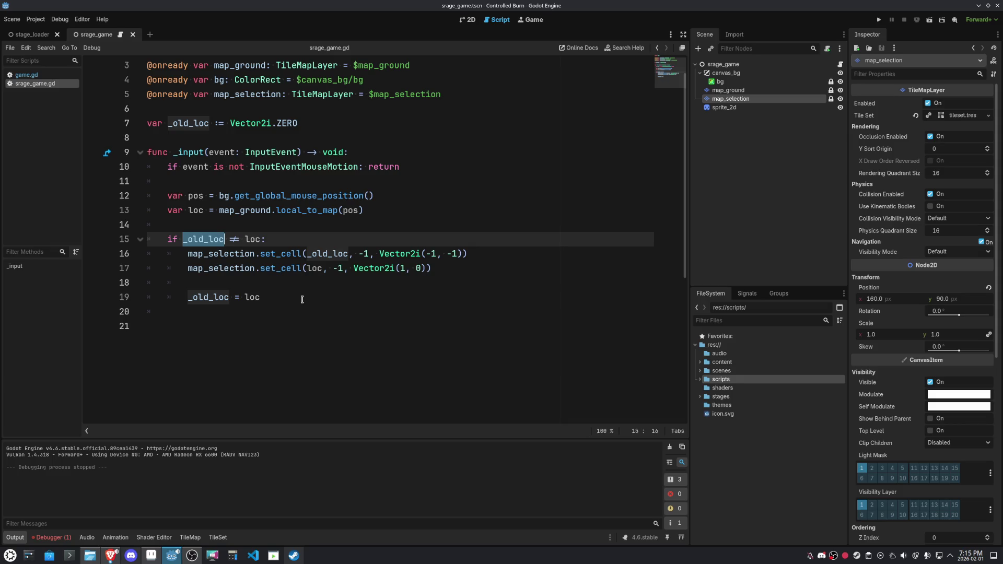
Insert a printt(pos, loc, _old_loc) debug line in _input and run the scene
{"action": "left_click", "coordinate": [402, 211]}
{"action": "key", "text": "Return"}
{"action": "key", "text": "Return"}
{"action": "type", "text": "print"}
{"action": "key", "text": "Return"}
{"action": "key", "text": "BackSpace"}
{"action": "type", "text": "tt"}
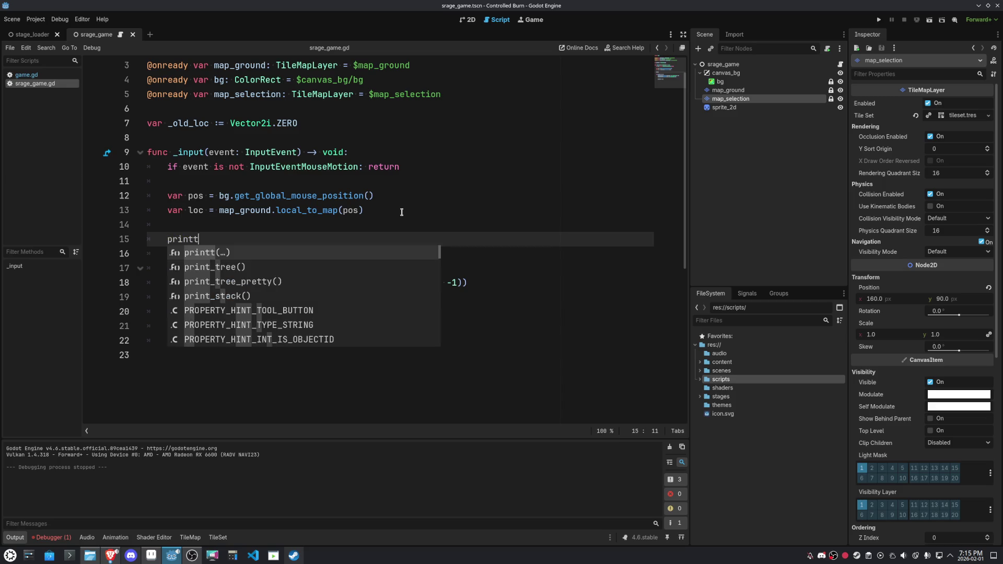
{"action": "key", "text": "Return"}
{"action": "type", "text": "pos, loc"}
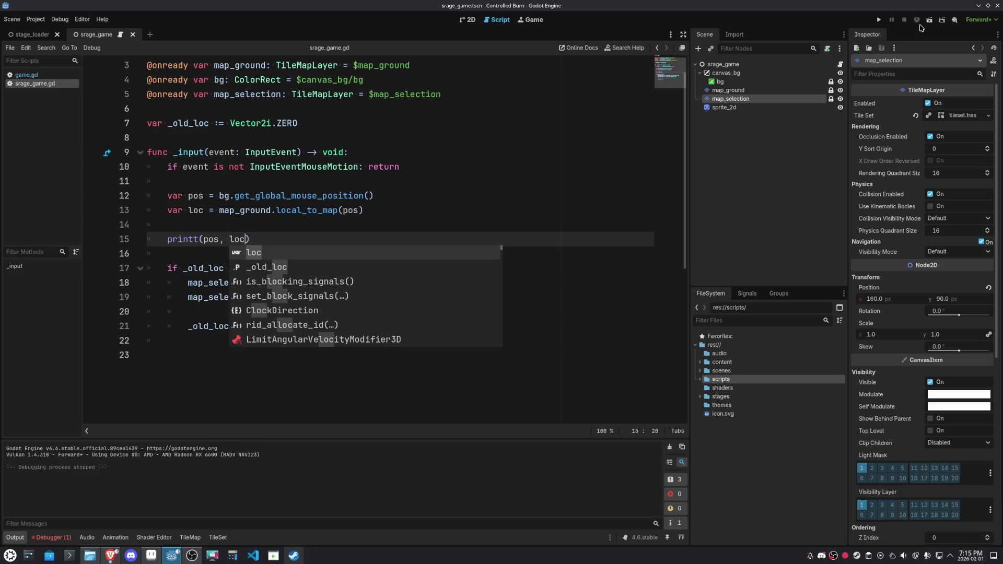
{"action": "type", "text": ", _"}
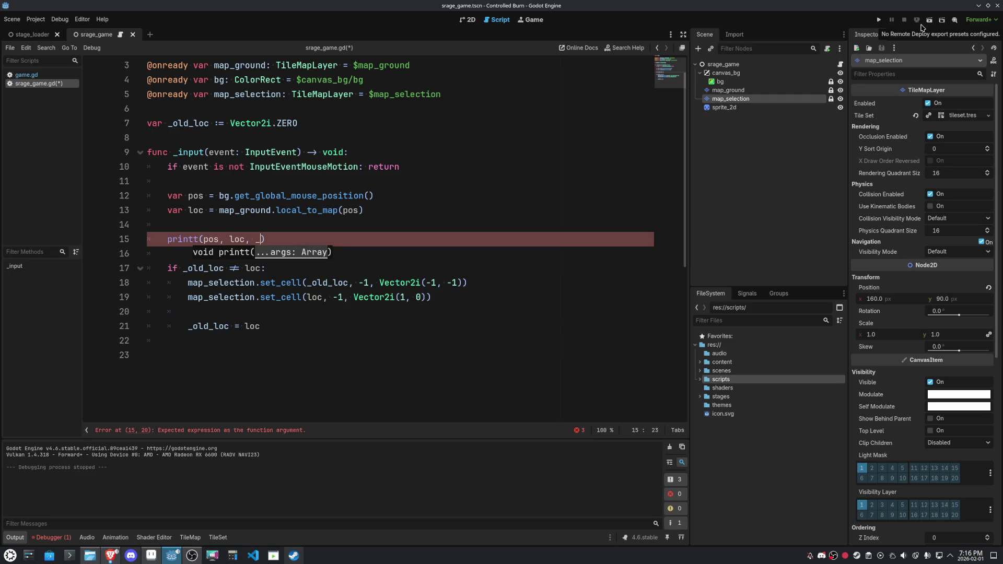
{"action": "type", "text": "old"}
{"action": "key", "text": "Return"}
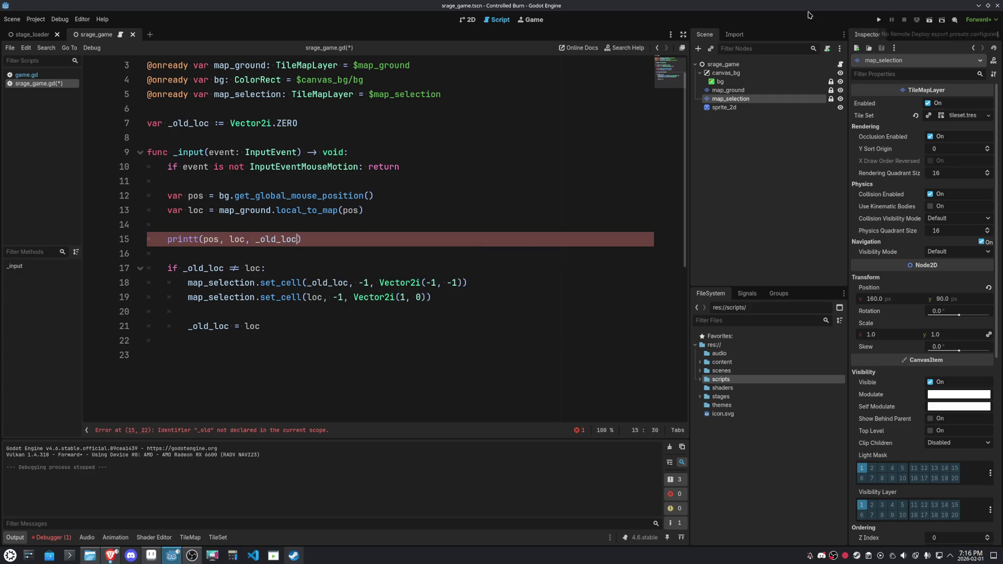
{"action": "left_click", "coordinate": [508, 179]}
{"action": "left_click", "coordinate": [929, 19]}
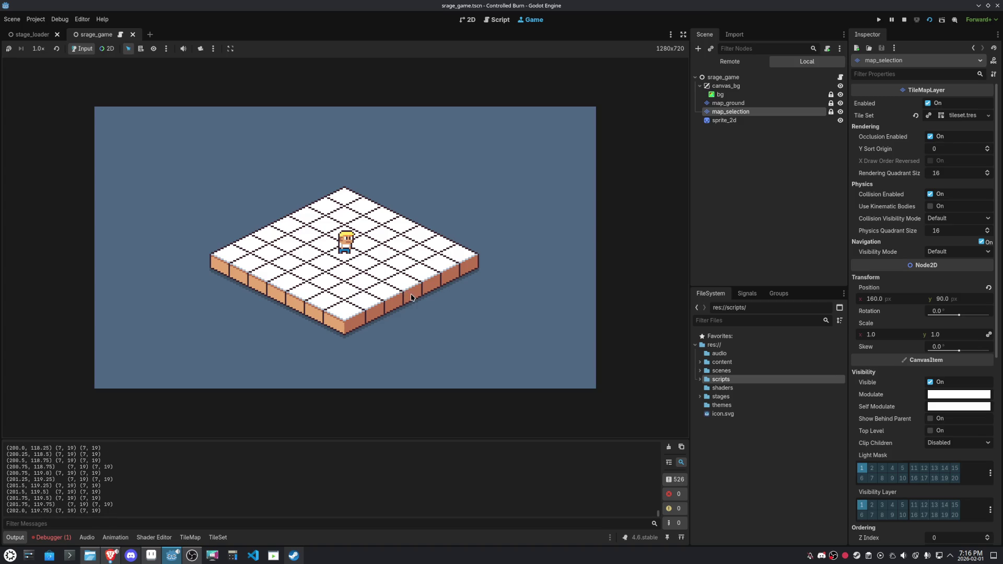
Stop with F8, rerun to log hover cell coordinates, then return to srage_game.gd
{"action": "key", "text": "F8"}
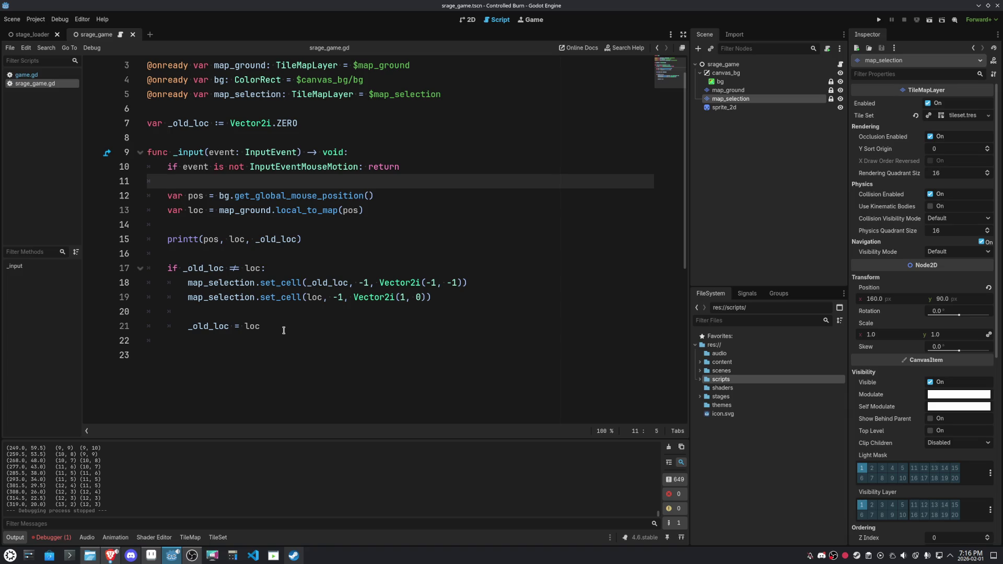
{"action": "left_click", "coordinate": [930, 22]}
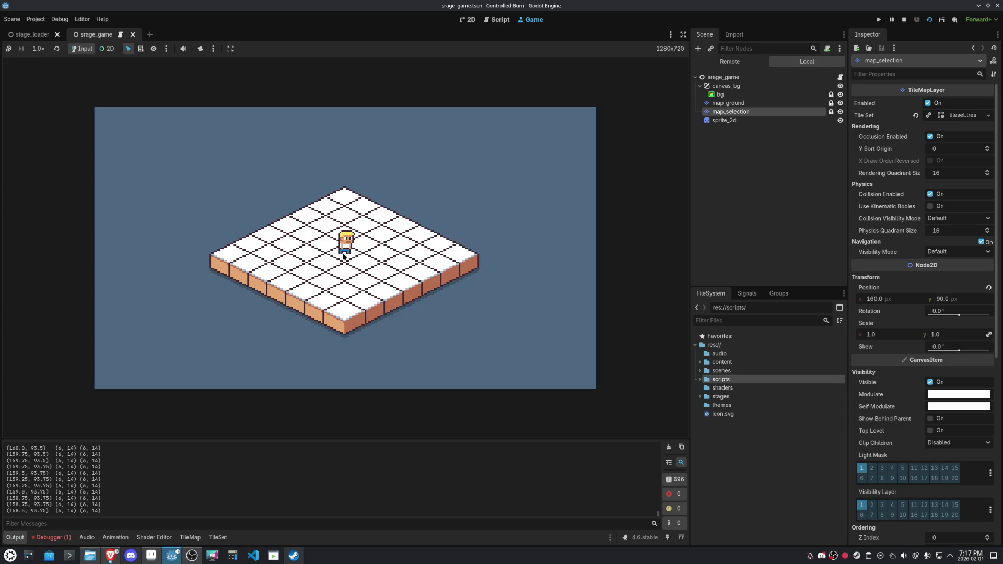
{"action": "left_click", "coordinate": [497, 20]}
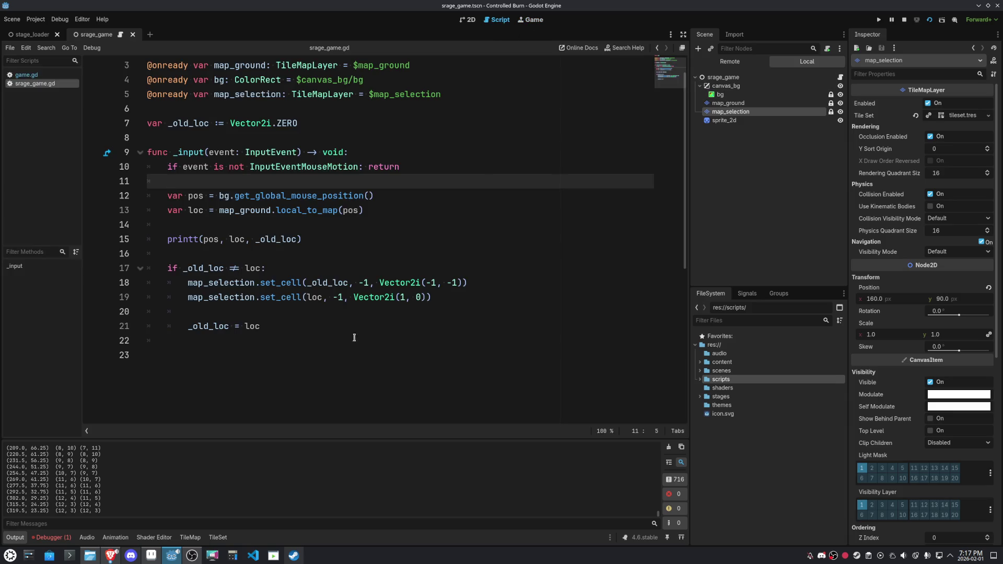
{"action": "left_click", "coordinate": [356, 133]}
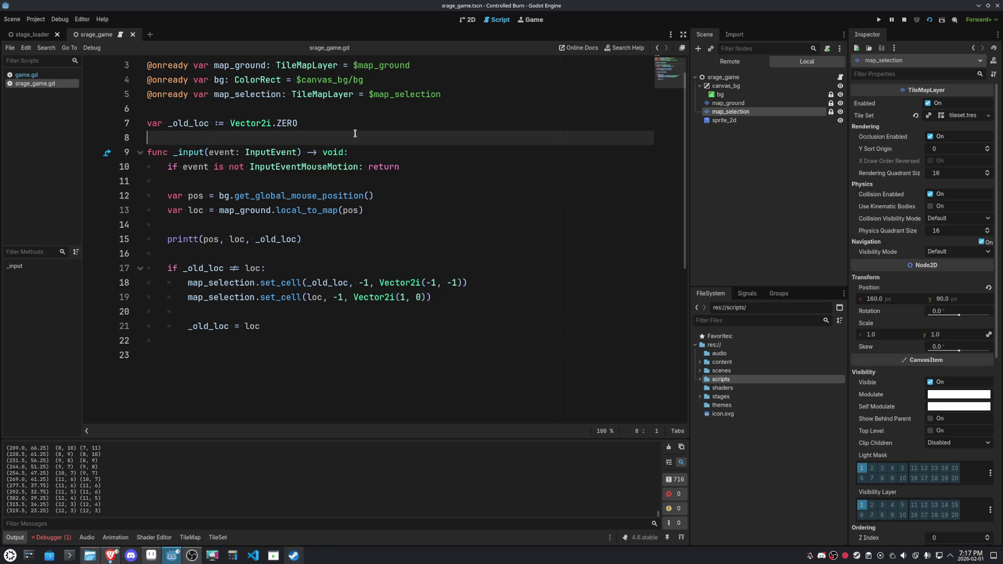
Add a _process function above _input and move the _input body into it
{"action": "key", "text": "Return"}
{"action": "key", "text": "Return"}
{"action": "key", "text": "Up"}
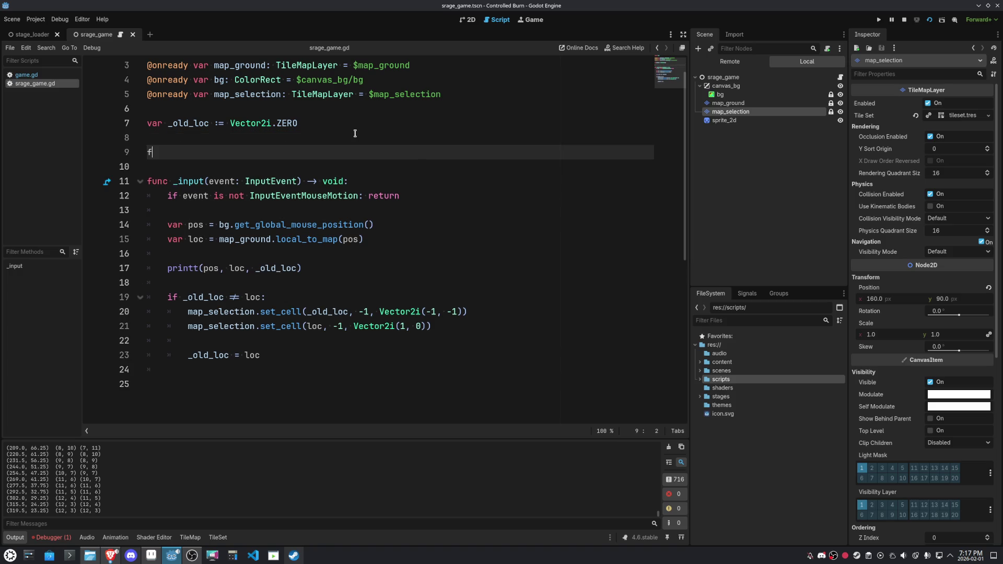
{"action": "type", "text": "func _po"}
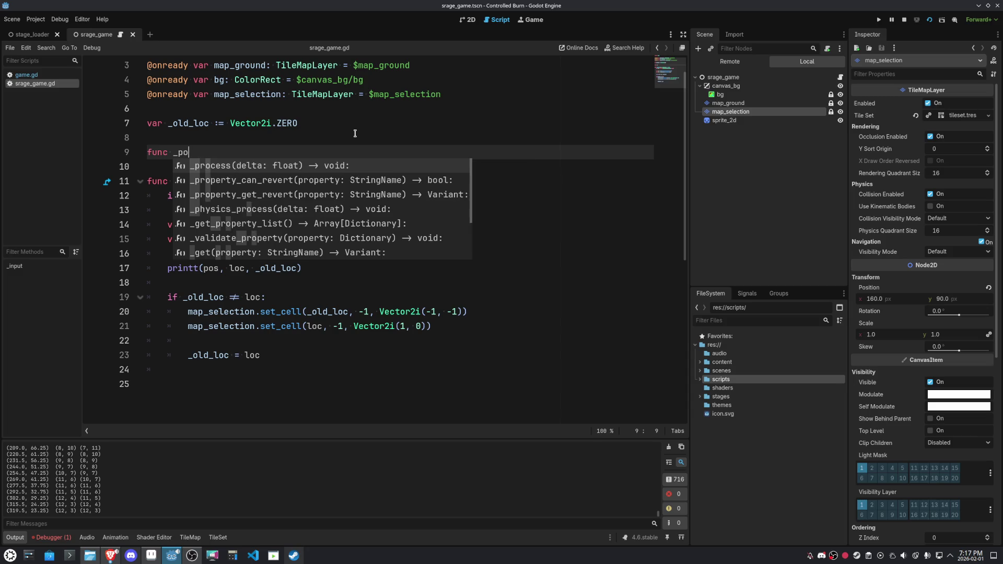
{"action": "key", "text": "Return"}
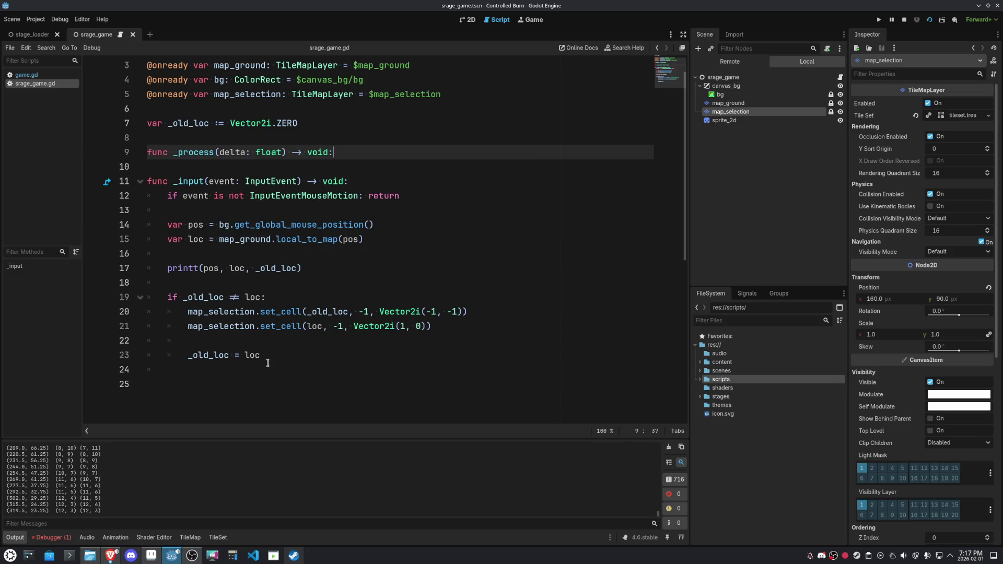
{"action": "left_click_drag", "start_coordinate": [267, 363], "coordinate": [170, 224]}
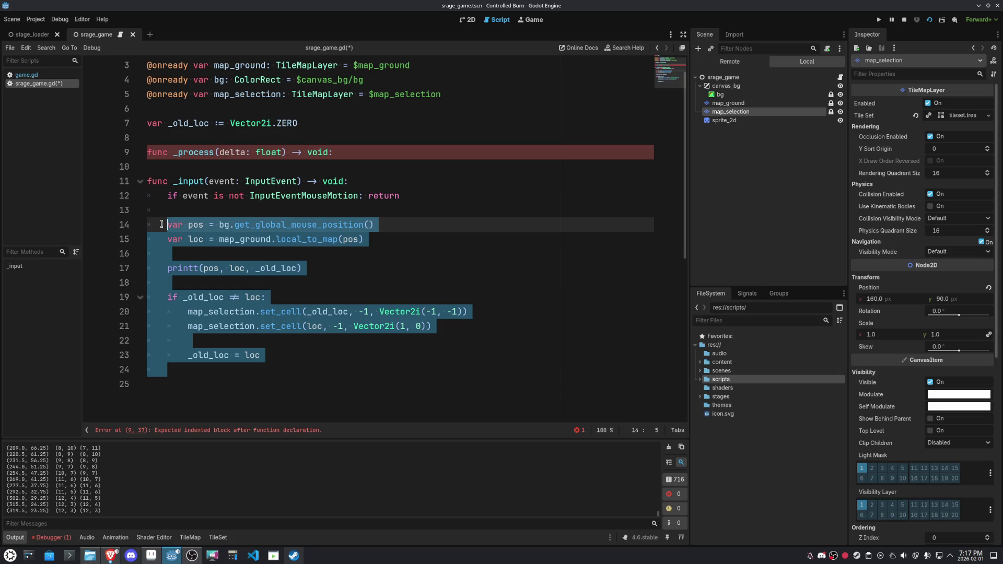
{"action": "key", "text": "ctrl+x"}
{"action": "left_click", "coordinate": [345, 153]}
{"action": "key", "text": "Return"}
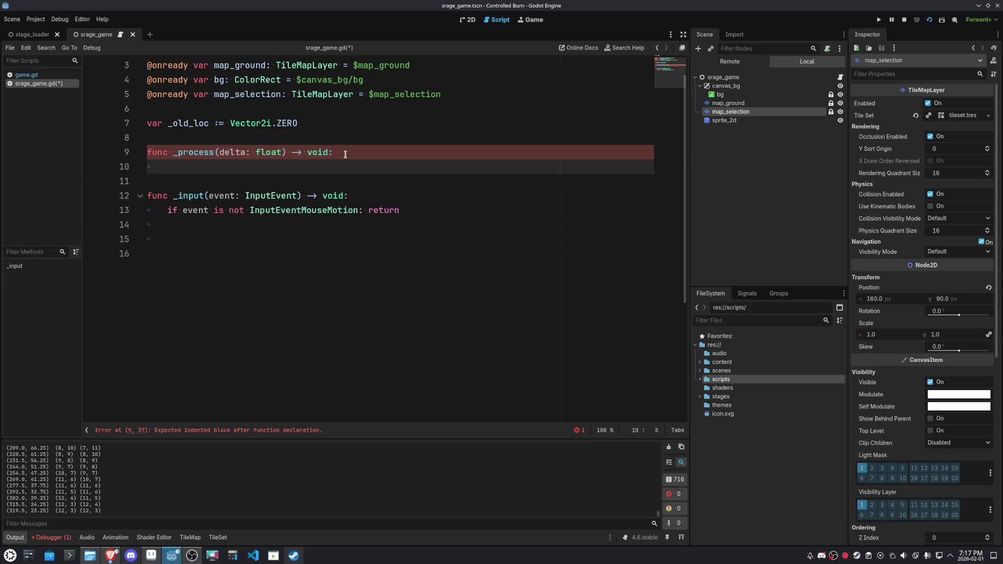
{"action": "key", "text": "ctrl+v"}
Delete the leftover _input function, save the script, and run the current scene
{"action": "left_click_drag", "start_coordinate": [199, 382], "coordinate": [147, 340]}
{"action": "type", "text": "="}
{"action": "key", "text": "BackSpace"}
{"action": "key", "text": "BackSpace"}
{"action": "key", "text": "BackSpace"}
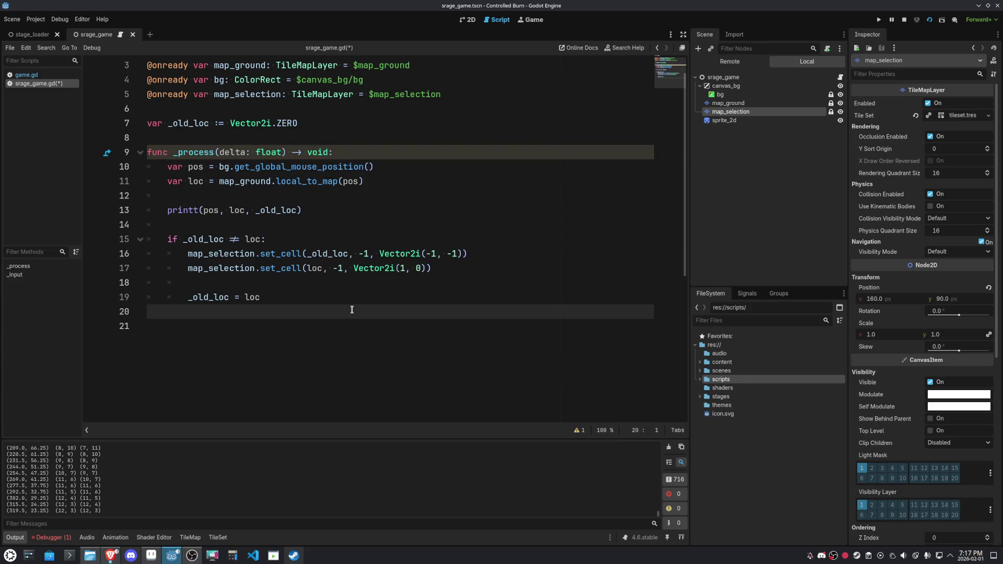
{"action": "key", "text": "ctrl+s"}
{"action": "left_click", "coordinate": [935, 22]}
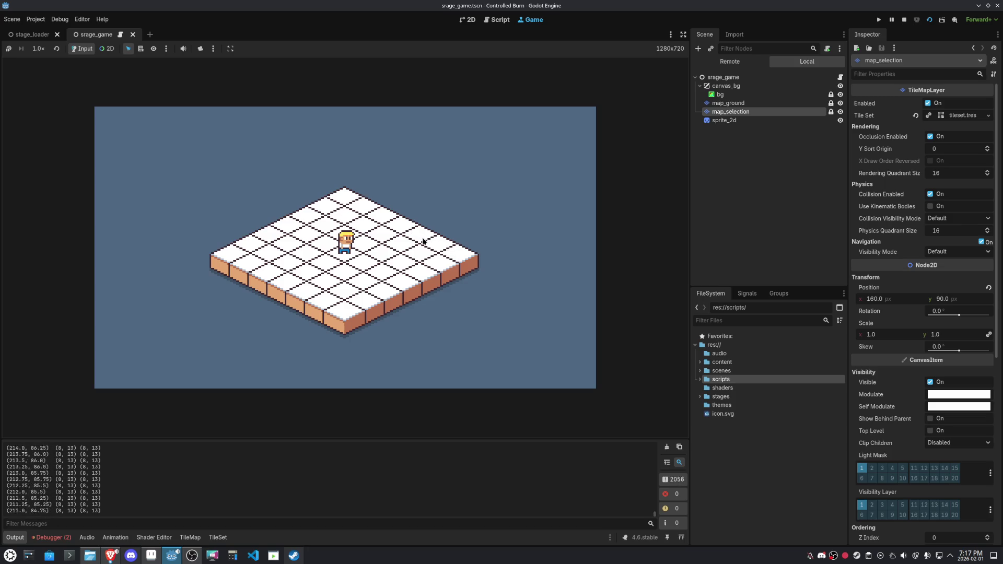
Stop the game and select map_selection and the set_cell call on line 16 to view its documentation
{"action": "left_click", "coordinate": [904, 20]}
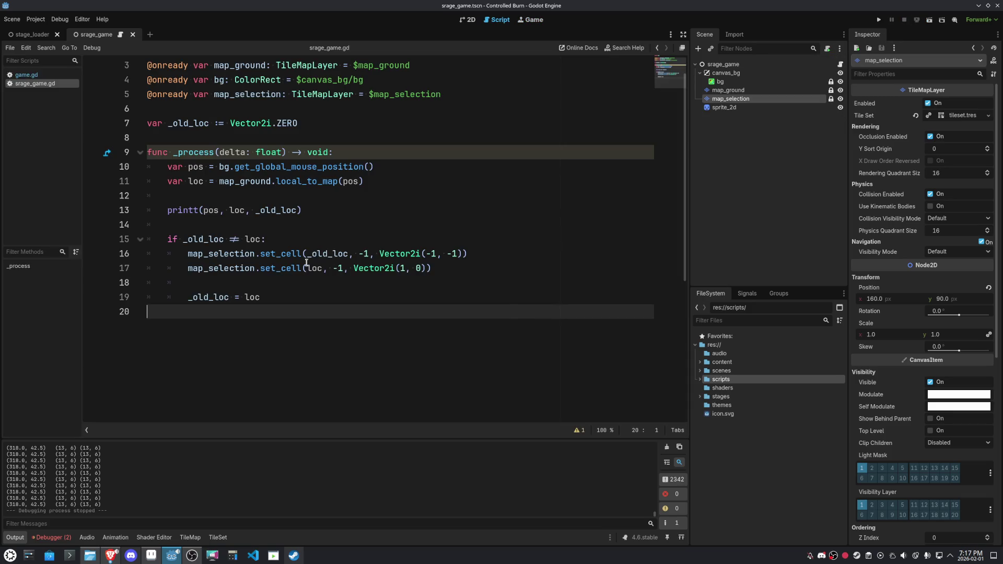
{"action": "double_click", "coordinate": [212, 258]}
{"action": "double_click", "coordinate": [230, 269]}
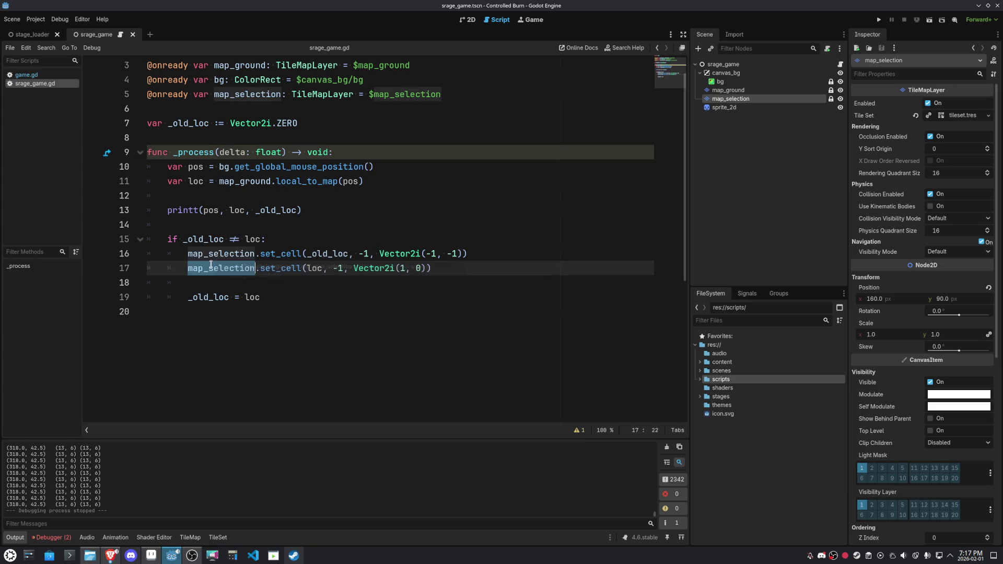
{"action": "left_click_drag", "start_coordinate": [470, 254], "coordinate": [260, 254]}
Replace line 16's set_cell(_old_loc, -1, Vector2i(-1, -1)) with map_selection.clear()
{"action": "mouse_move", "coordinate": [269, 254]}
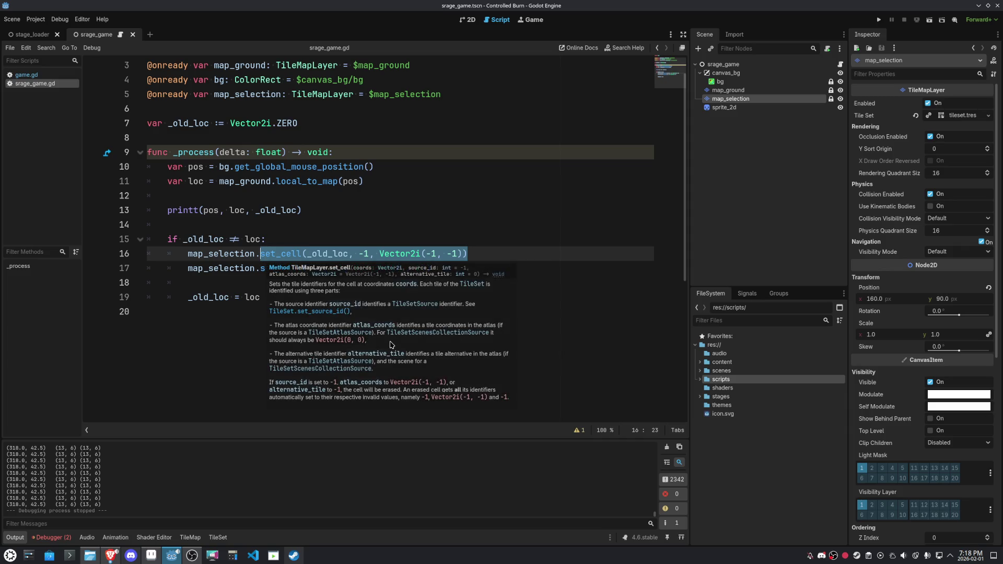
{"action": "type", "text": "cle"}
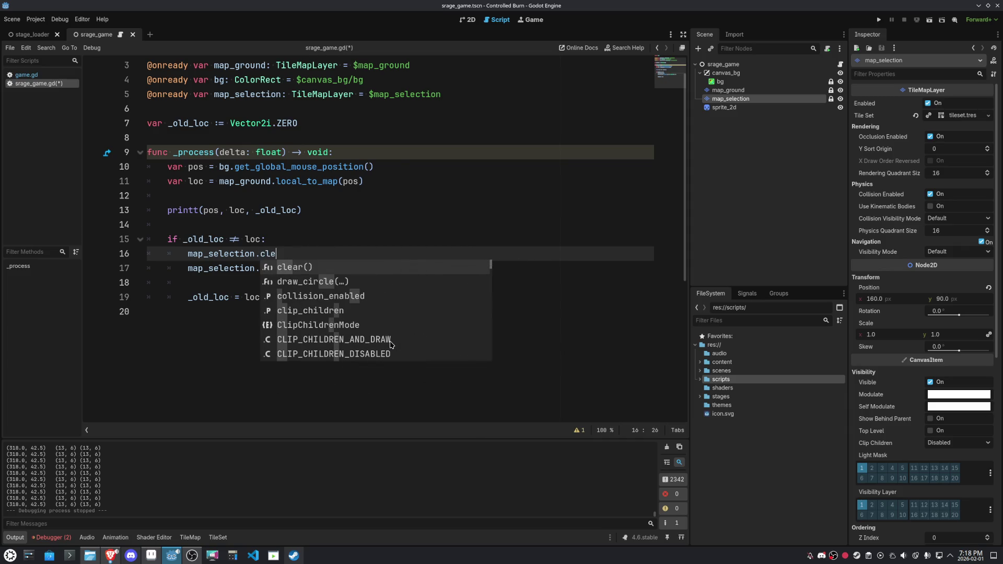
{"action": "key", "text": "Return"}
{"action": "left_click", "coordinate": [392, 345]}
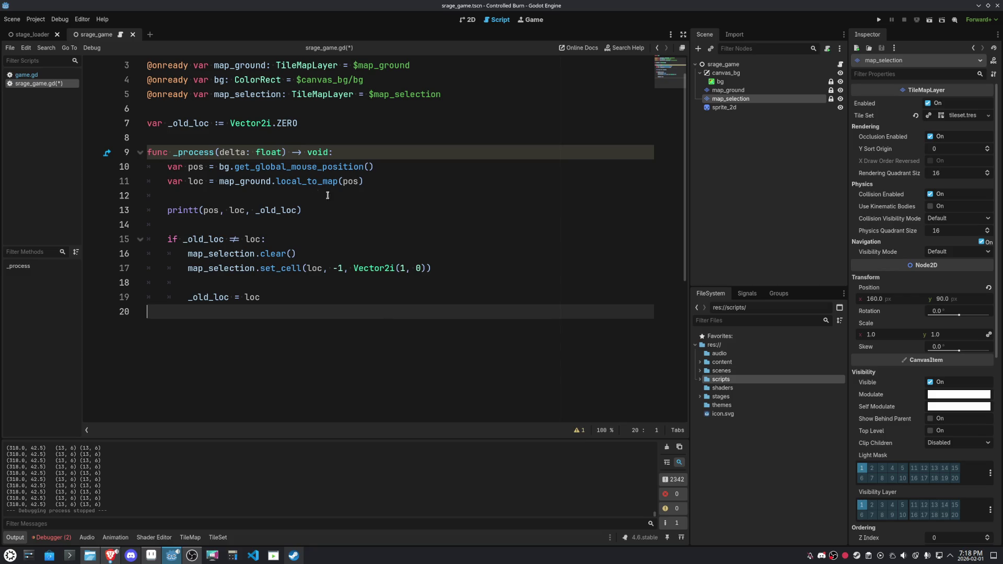
{"action": "mouse_move", "coordinate": [301, 179]}
Review the Debugger's Errors list, then collapse the debugger panel
{"action": "left_click", "coordinate": [65, 538]}
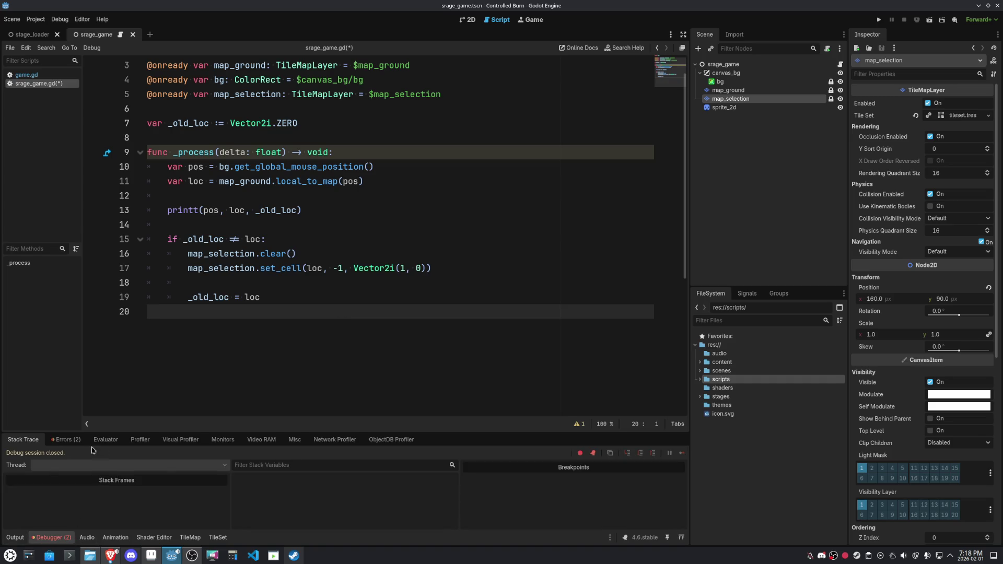
{"action": "left_click", "coordinate": [73, 442]}
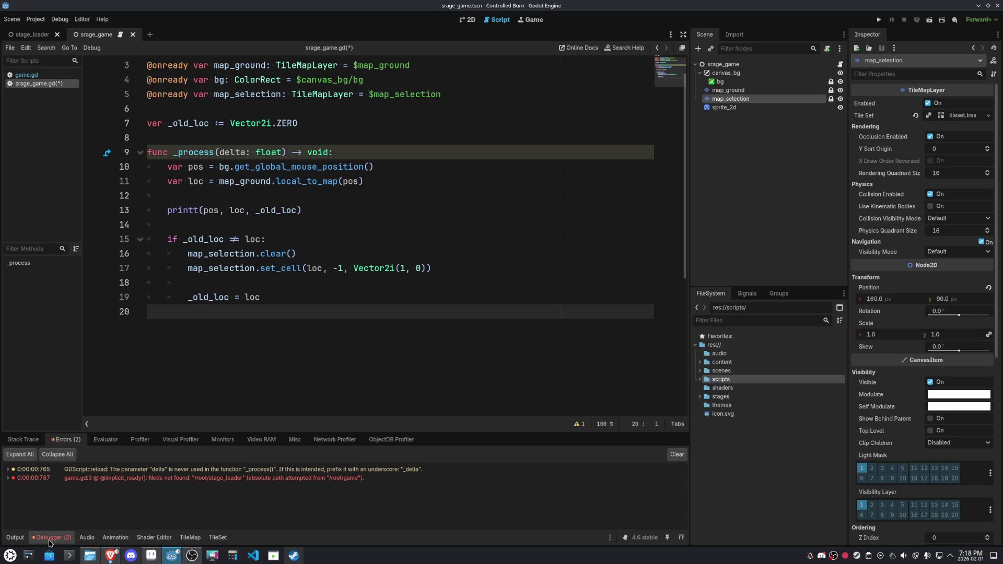
{"action": "left_click", "coordinate": [51, 537]}
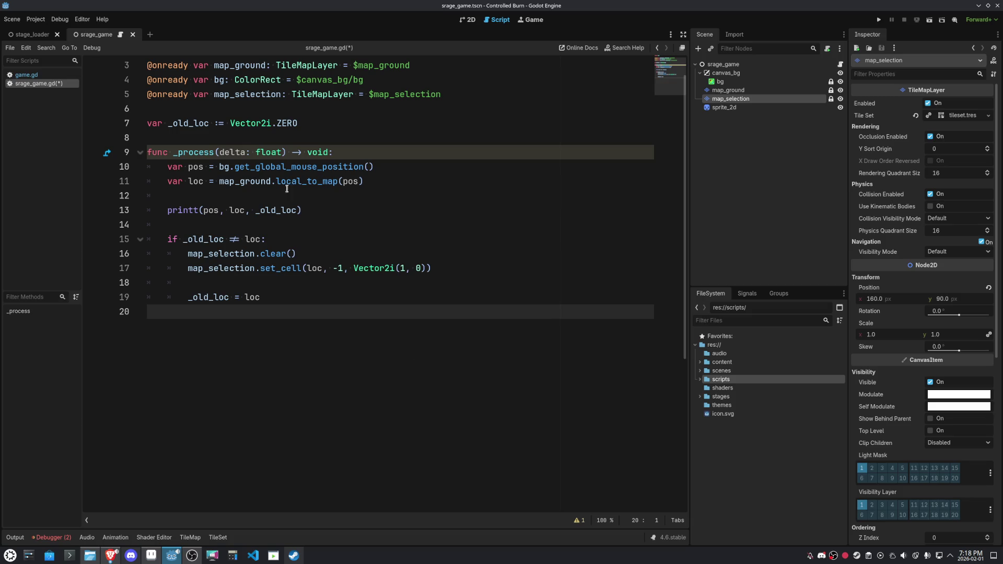
Rename delta to _delta, set a breakpoint on line 19, and run the scene
{"action": "left_click", "coordinate": [220, 152]}
{"action": "type", "text": "_"}
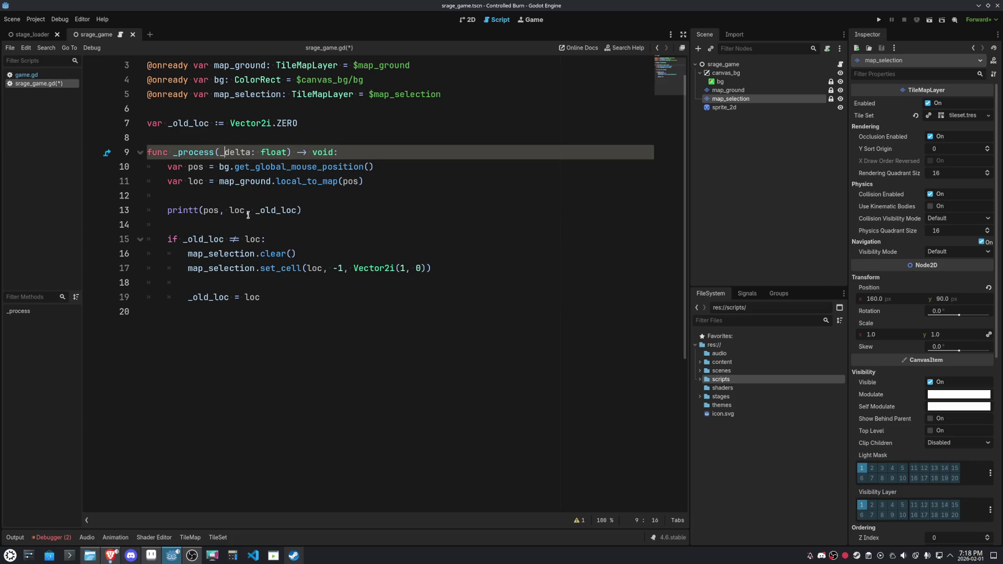
{"action": "left_click", "coordinate": [389, 340]}
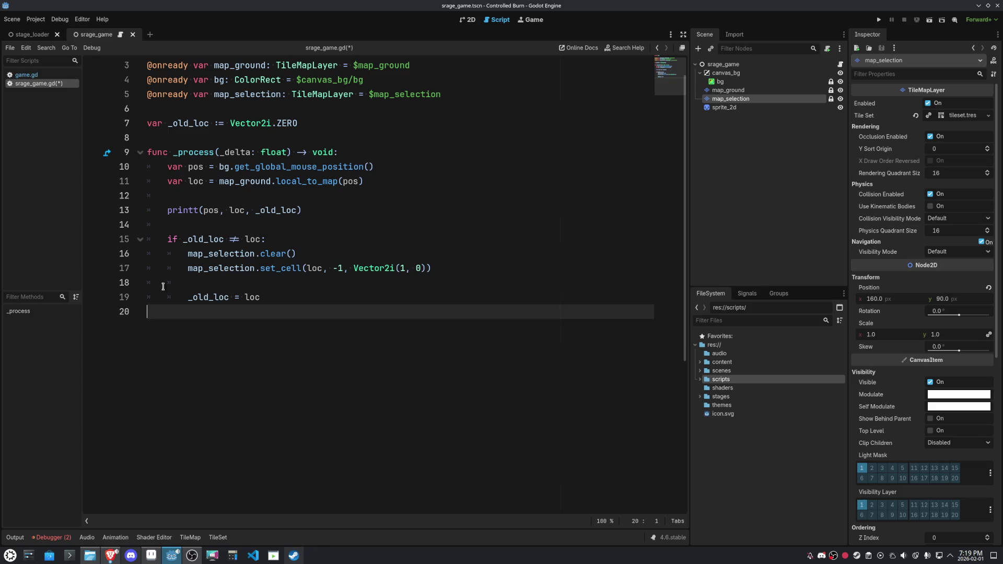
{"action": "left_click", "coordinate": [97, 297]}
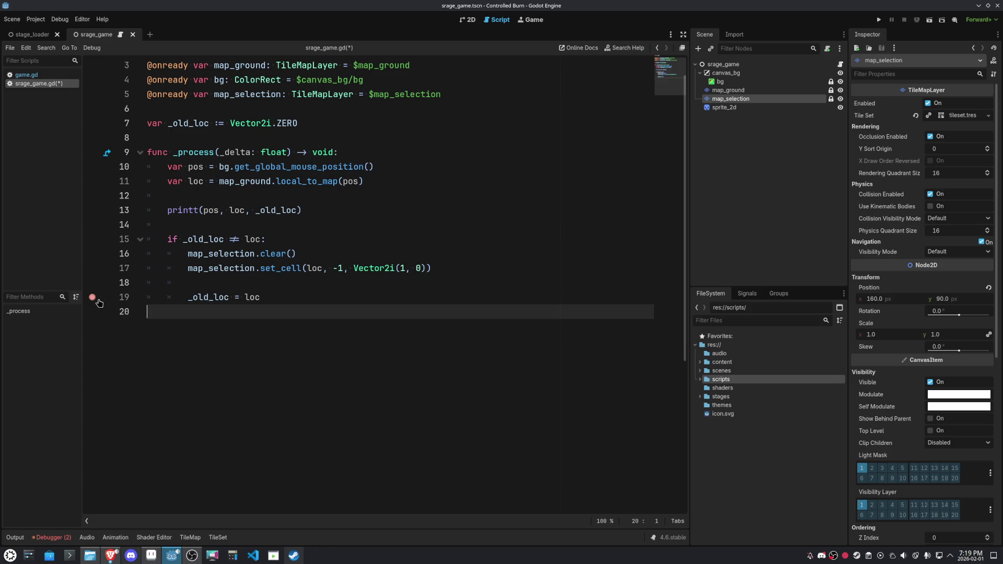
{"action": "left_click", "coordinate": [929, 19]}
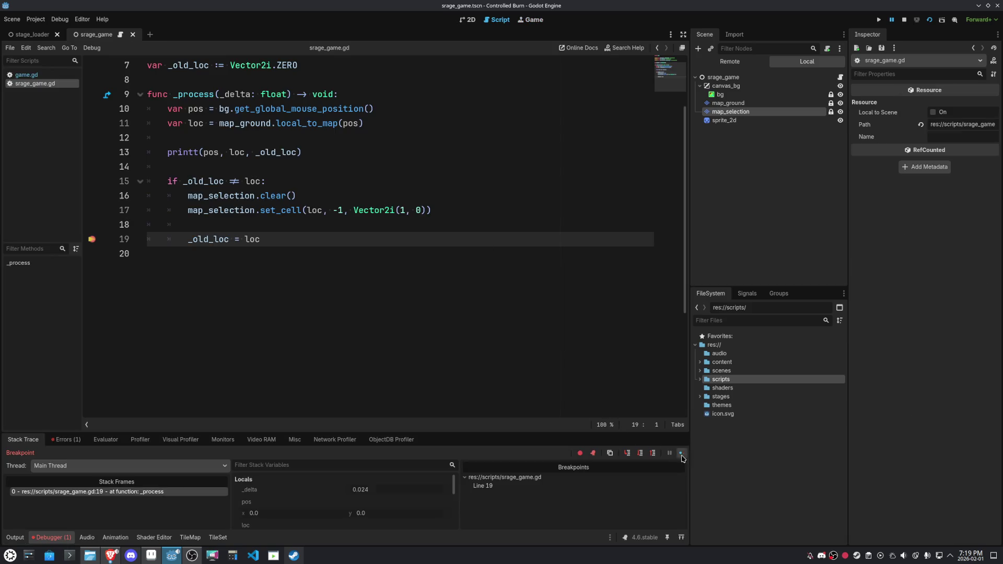
Continue the paused game, check the running view, and undo a half-typed .to_l call on line 11
{"action": "left_click", "coordinate": [682, 453]}
{"action": "left_click", "coordinate": [525, 21]}
{"action": "mouse_move", "coordinate": [242, 197]}
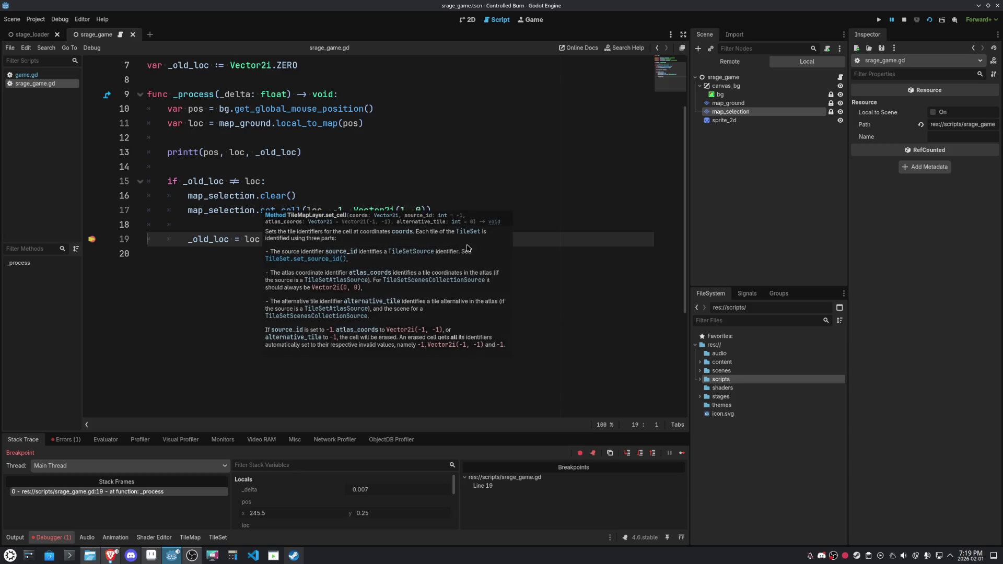
{"action": "left_click", "coordinate": [517, 181]}
{"action": "scroll", "coordinate": [508, 263], "scroll_direction": "up", "scroll_amount": 2}
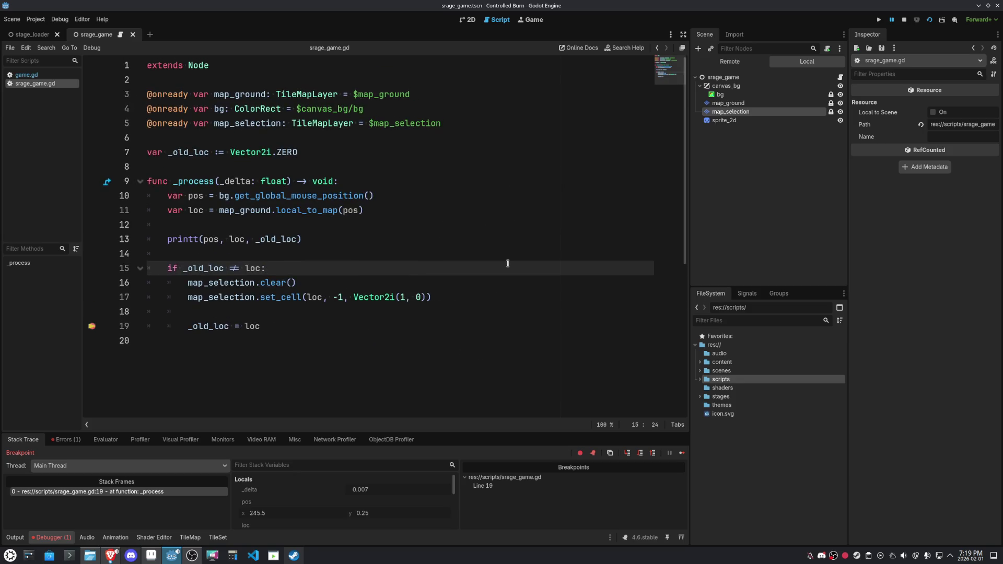
{"action": "left_click", "coordinate": [362, 211]}
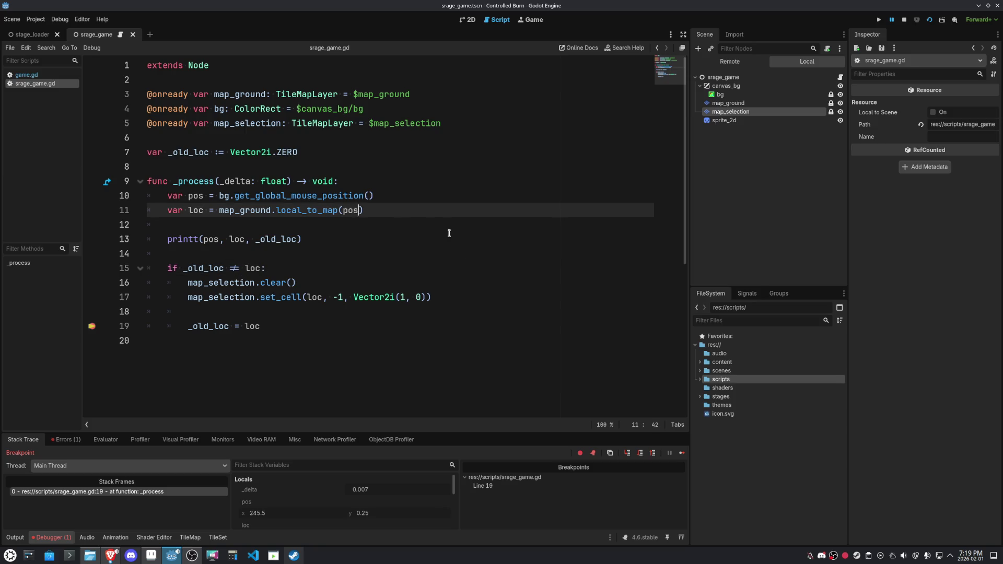
{"action": "type", "text": ",.to"}
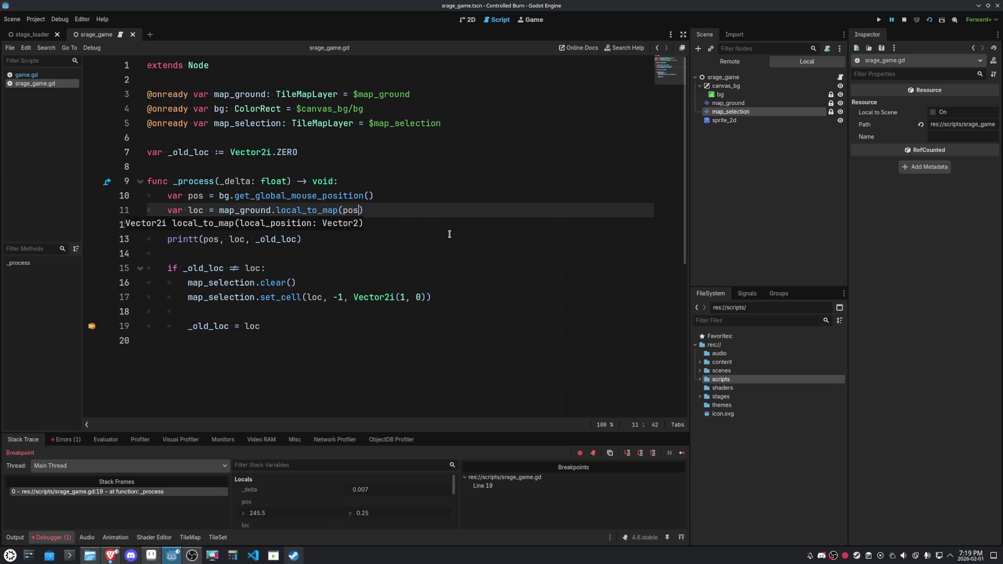
{"action": "type", "text": "_l"}
{"action": "key", "text": "BackSpace"}
{"action": "key", "text": "BackSpace"}
{"action": "key", "text": "BackSpace"}
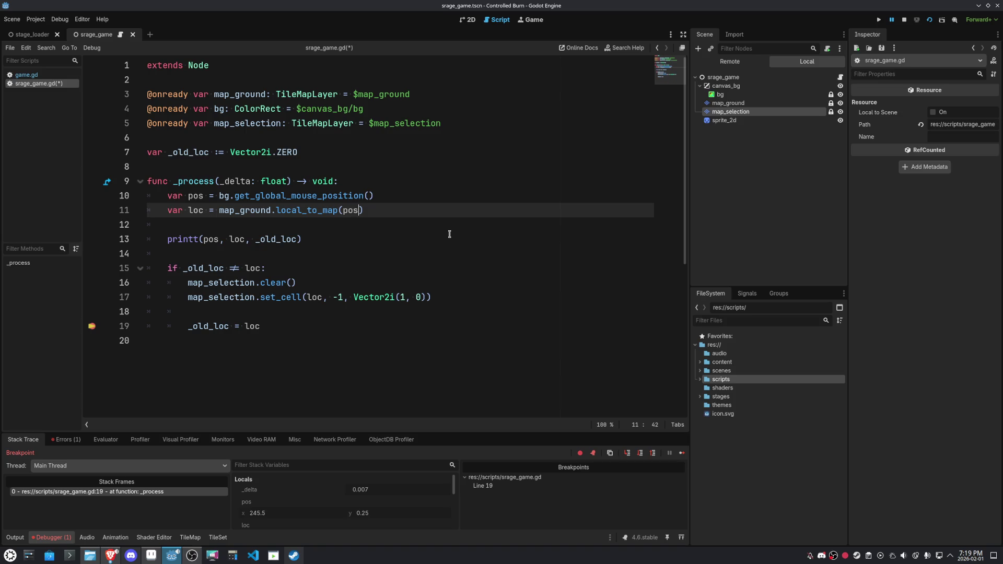
Remove the line 19 breakpoint, resume the game, and inspect the map_ground layer's tiles
{"action": "left_click", "coordinate": [720, 95]}
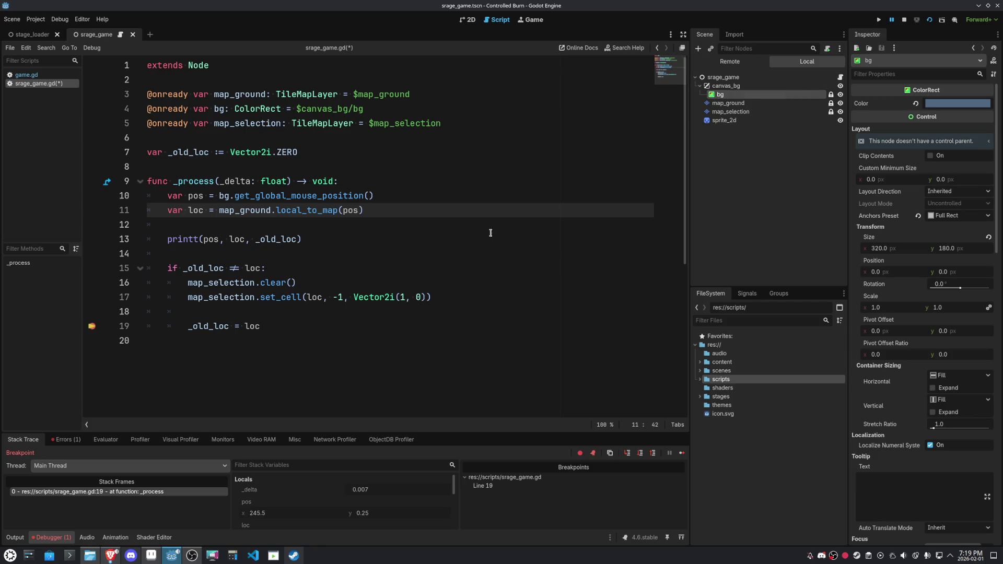
{"action": "left_click", "coordinate": [92, 326]}
{"action": "mouse_move", "coordinate": [219, 322]}
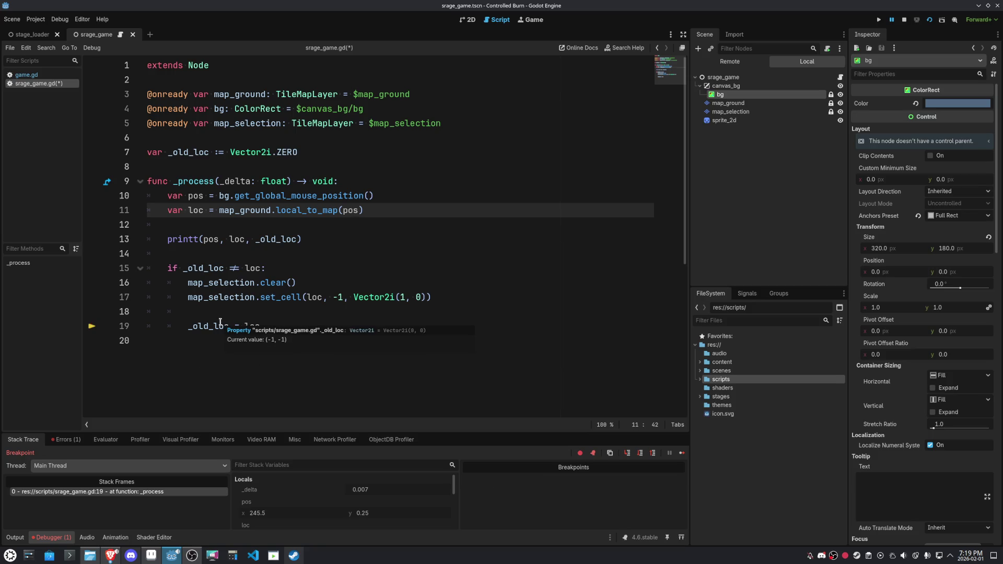
{"action": "mouse_move", "coordinate": [253, 325]}
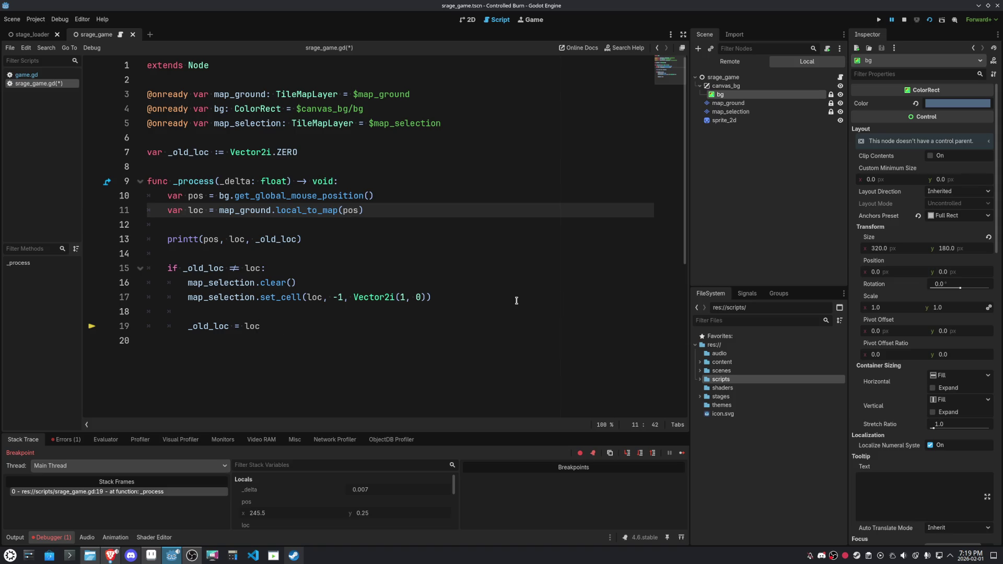
{"action": "left_click", "coordinate": [682, 452]}
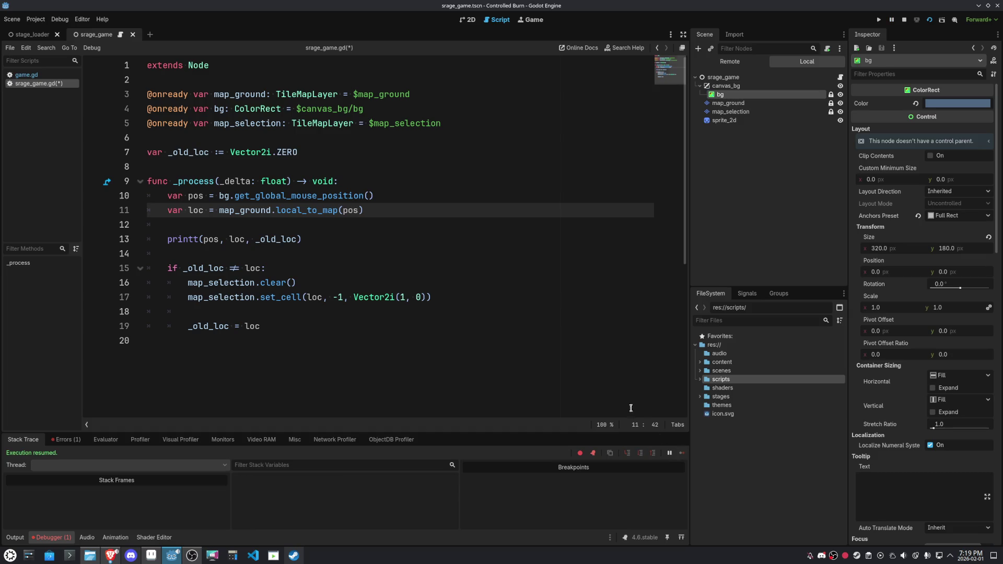
{"action": "left_click", "coordinate": [403, 297]}
{"action": "left_click_drag", "start_coordinate": [404, 298], "coordinate": [401, 297]}
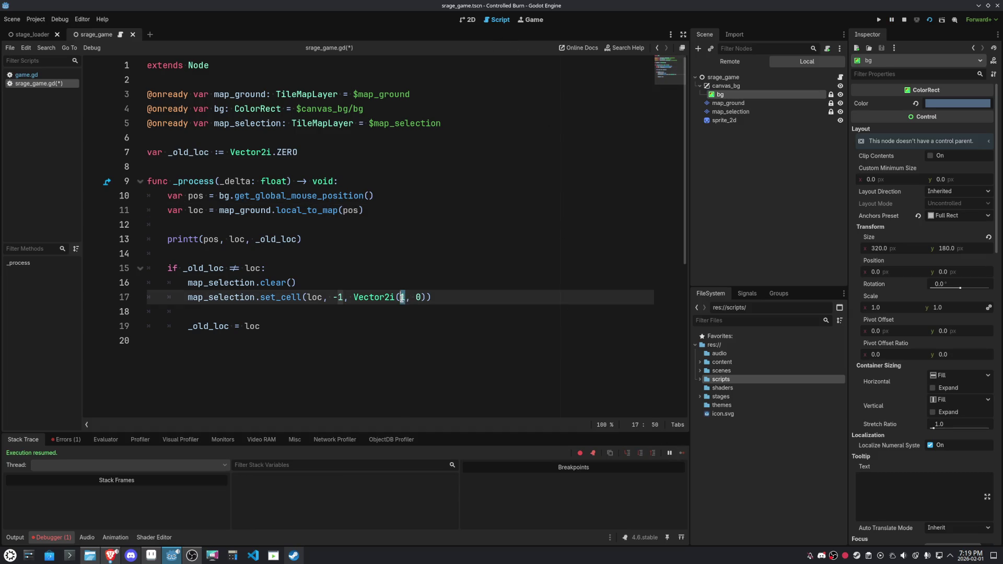
{"action": "left_click", "coordinate": [723, 104]}
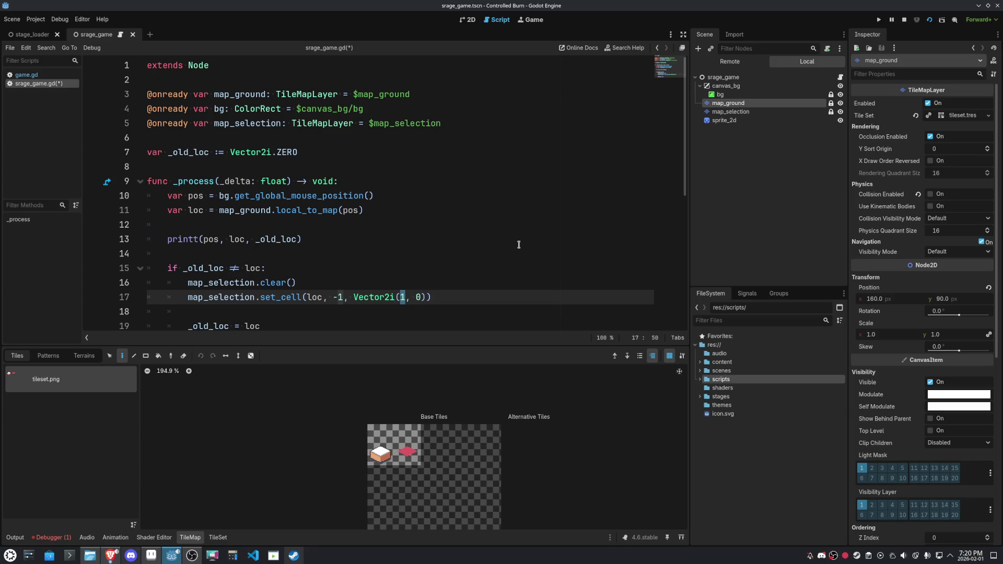
Save the script, delete the printt debug line with Ctrl+Shift+K, and switch to the 2D view
{"action": "key", "text": "ctrl+s"}
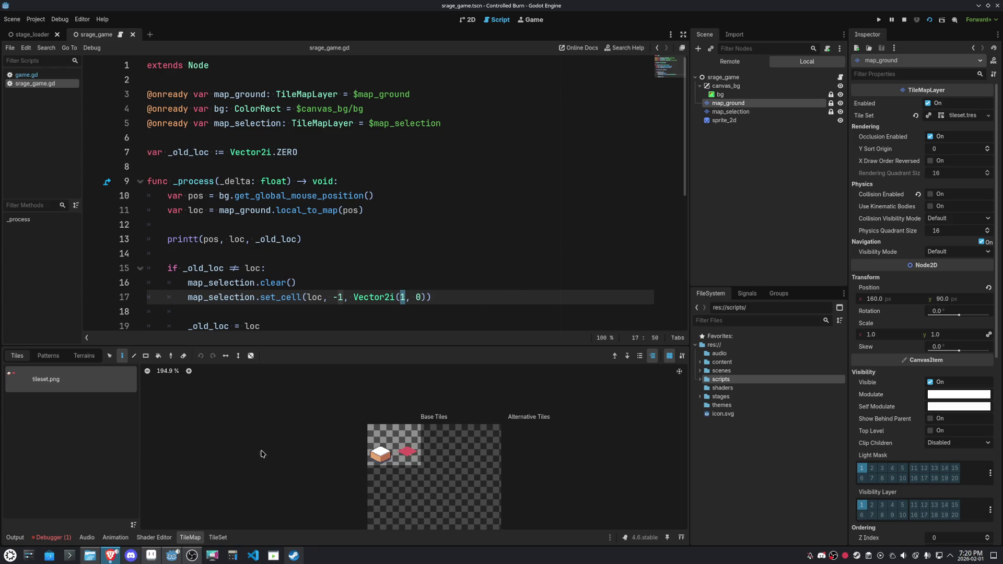
{"action": "left_click_drag", "start_coordinate": [298, 345], "coordinate": [291, 418]}
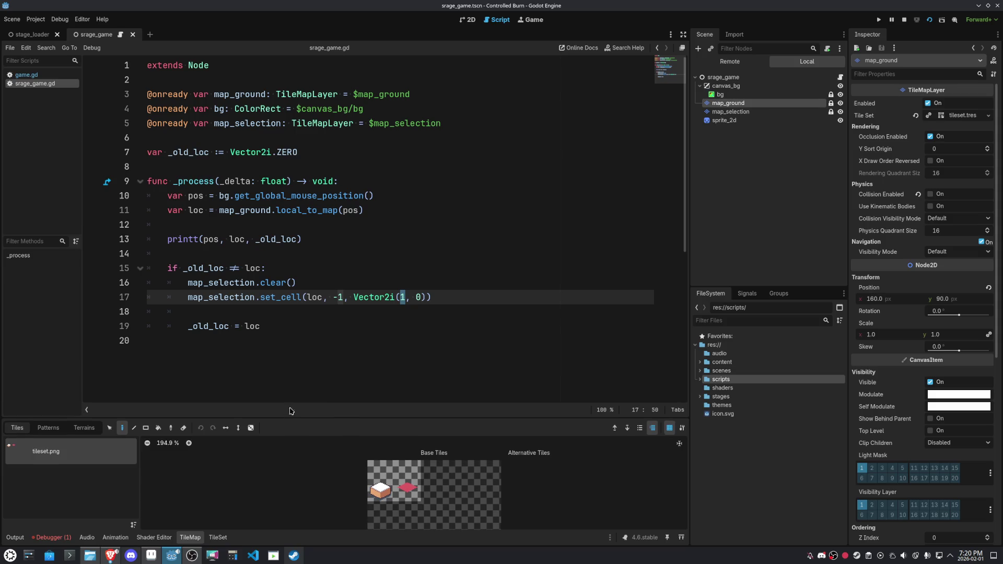
{"action": "left_click", "coordinate": [305, 336]}
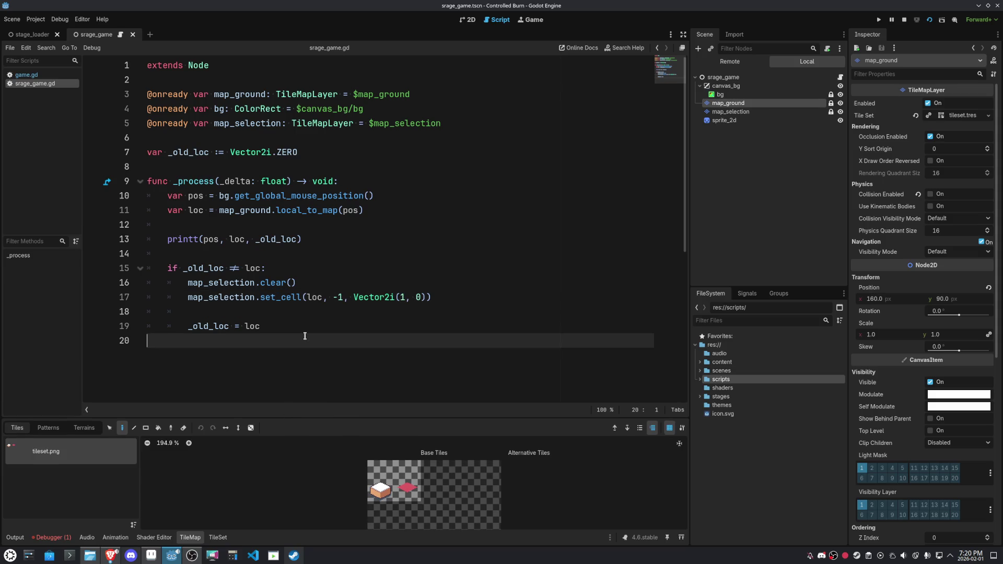
{"action": "left_click", "coordinate": [327, 237]}
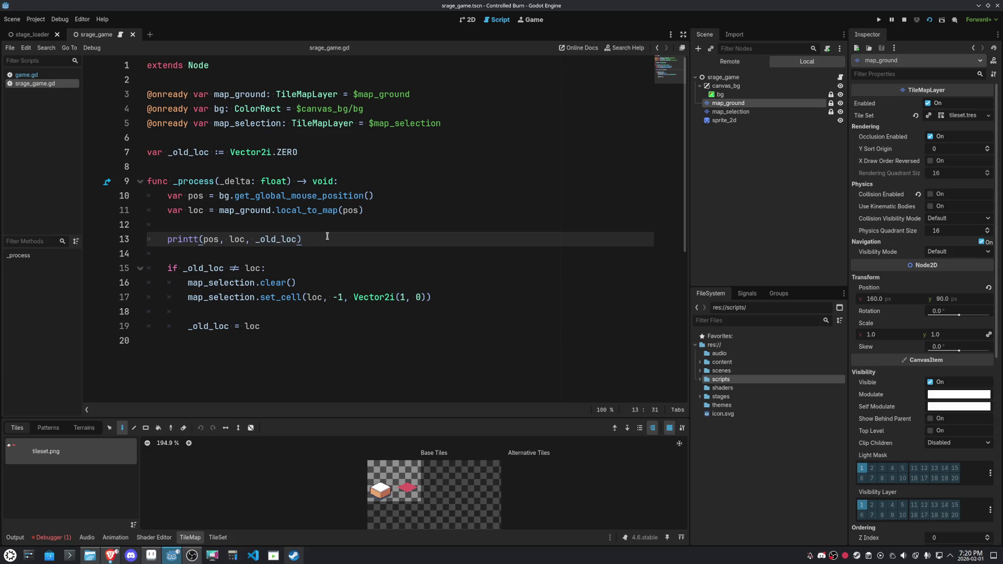
{"action": "key", "text": "ctrl+shift+k"}
{"action": "key", "text": "ctrl+shift+k"}
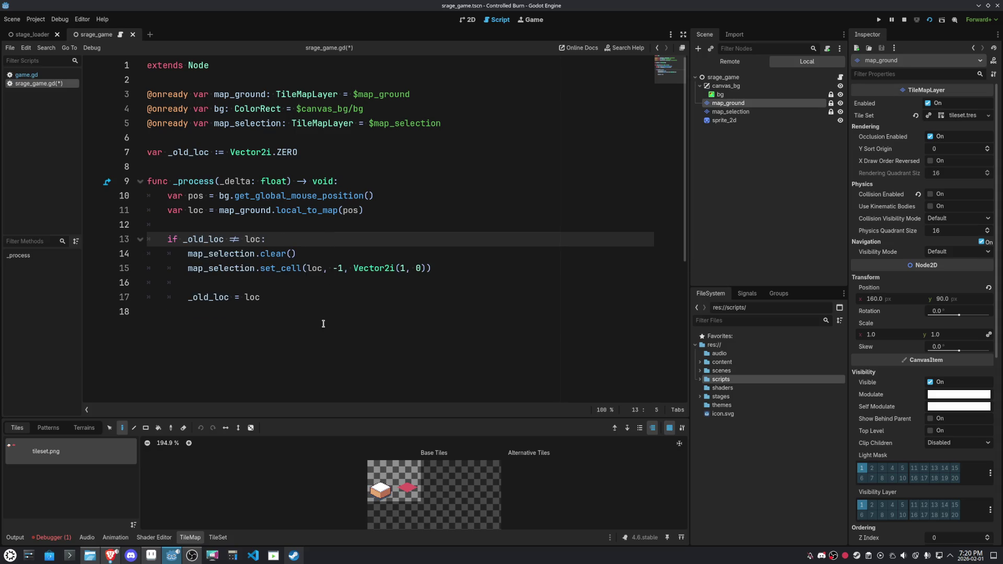
{"action": "left_click", "coordinate": [299, 310]}
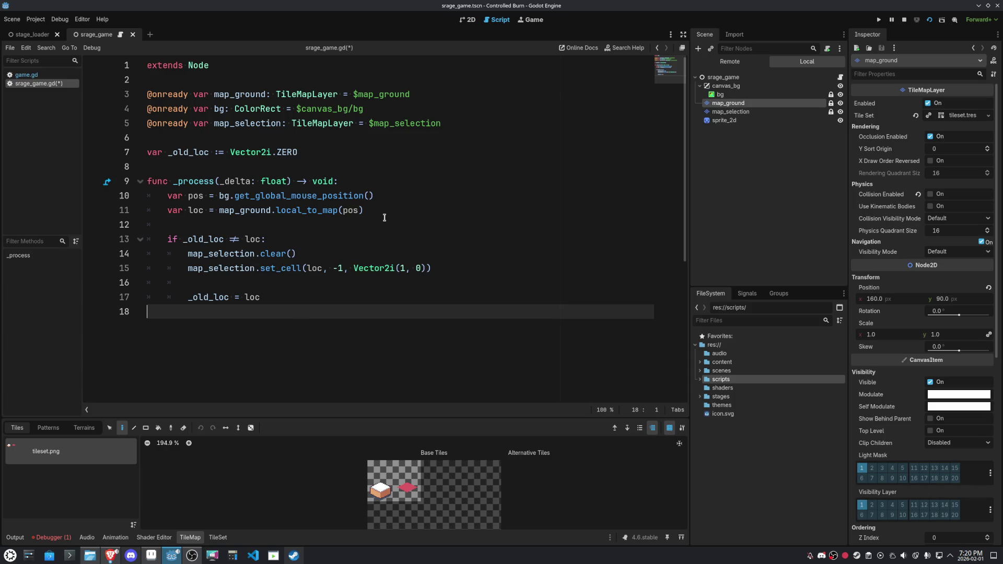
{"action": "left_click", "coordinate": [468, 20]}
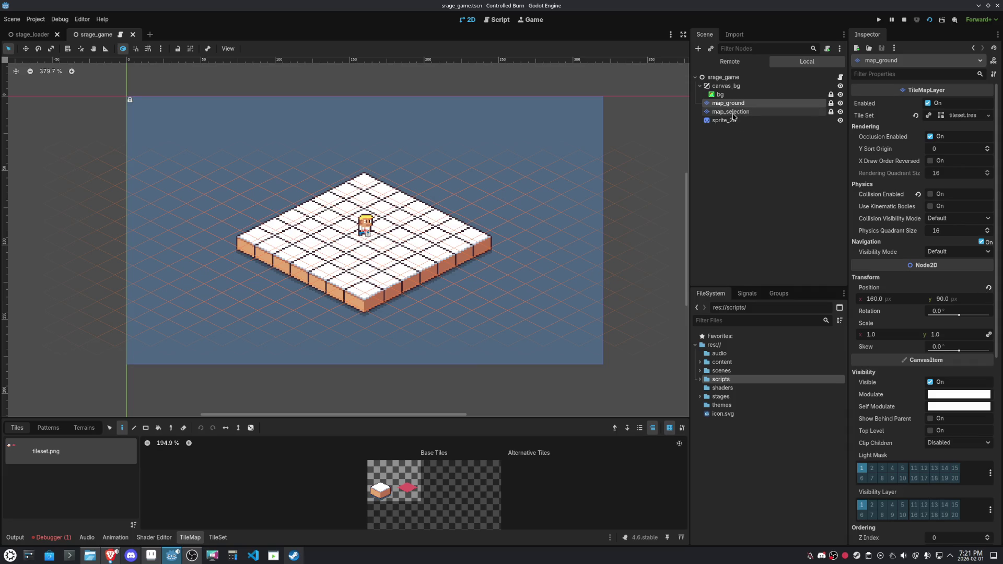
Compare the map_ground and map_selection layers in the 2D view, then return to the script
{"action": "left_click", "coordinate": [732, 112]}
{"action": "left_click", "coordinate": [736, 103]}
{"action": "left_click", "coordinate": [733, 112]}
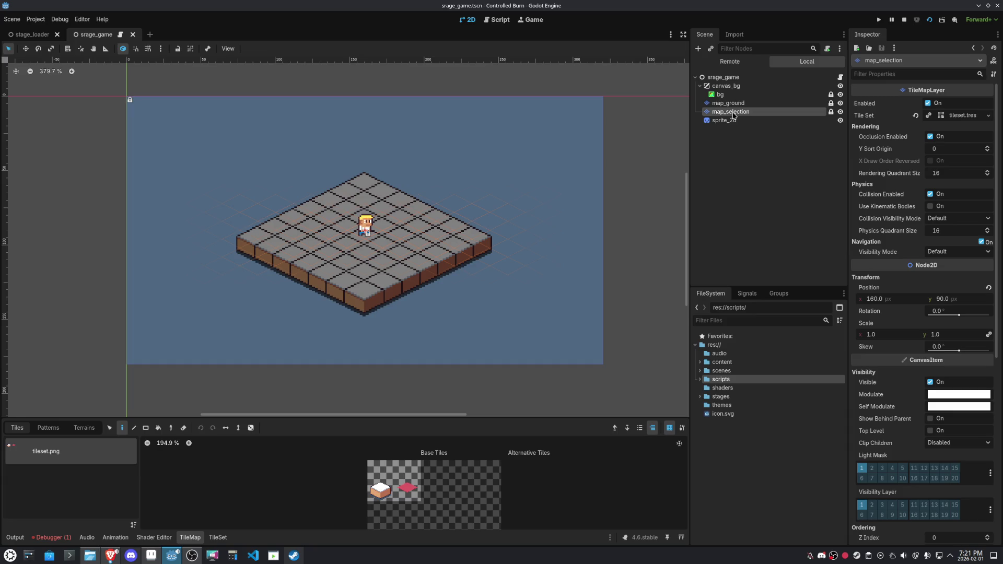
{"action": "left_click", "coordinate": [503, 21]}
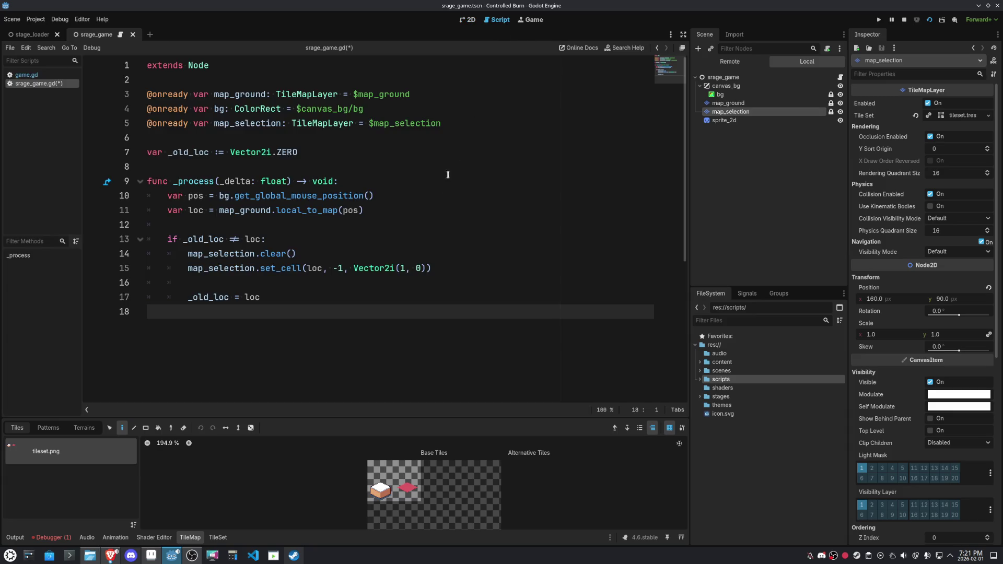
Change set_cell's source id from -1 to 0 and run the game
{"action": "left_click_drag", "start_coordinate": [344, 268], "coordinate": [334, 269]}
{"action": "type", "text": "0"}
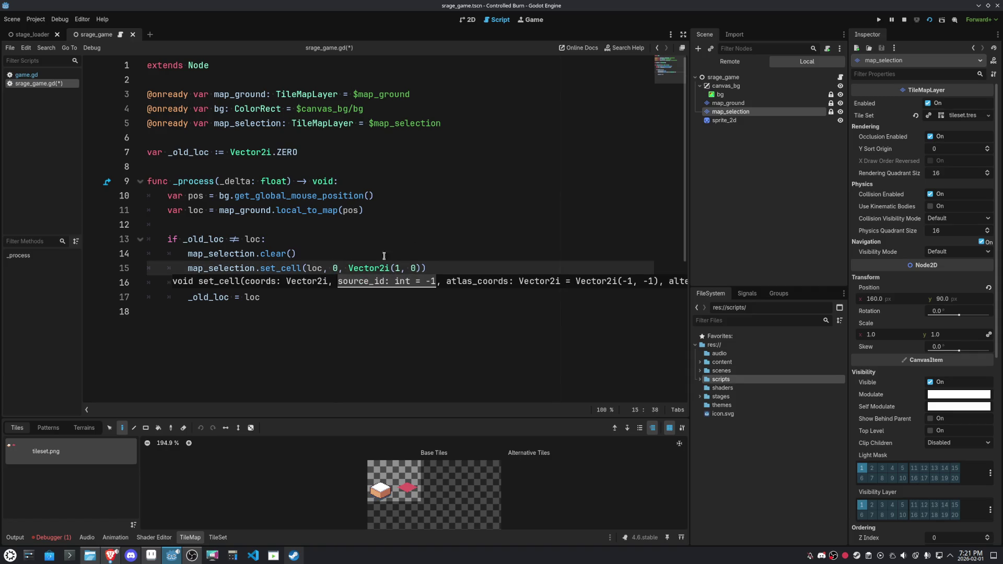
{"action": "left_click", "coordinate": [929, 20]}
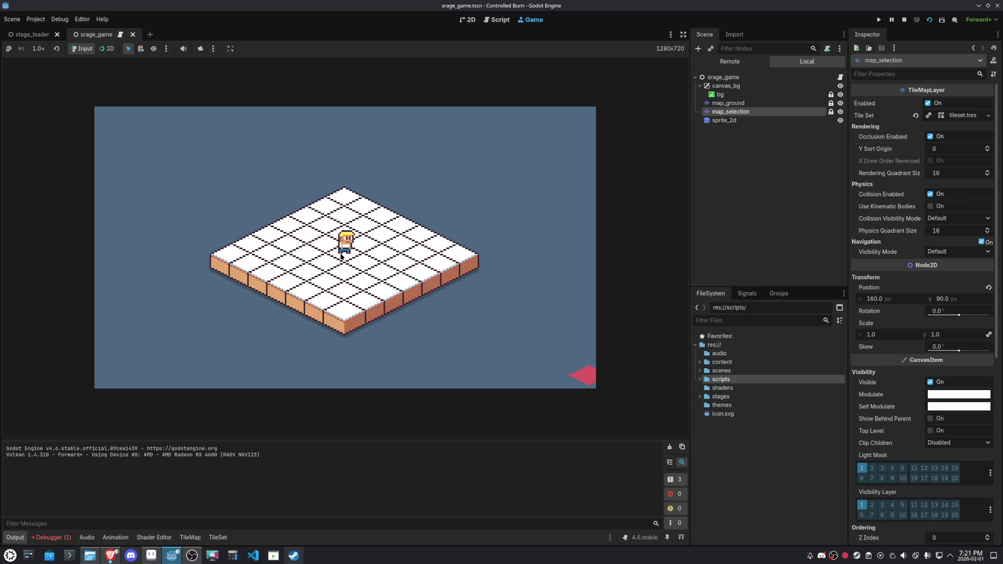
Stop the game and paste line 15's set_cell call over clear() on line 14, with atlas coords (-1, -1)
{"action": "left_click", "coordinate": [904, 19]}
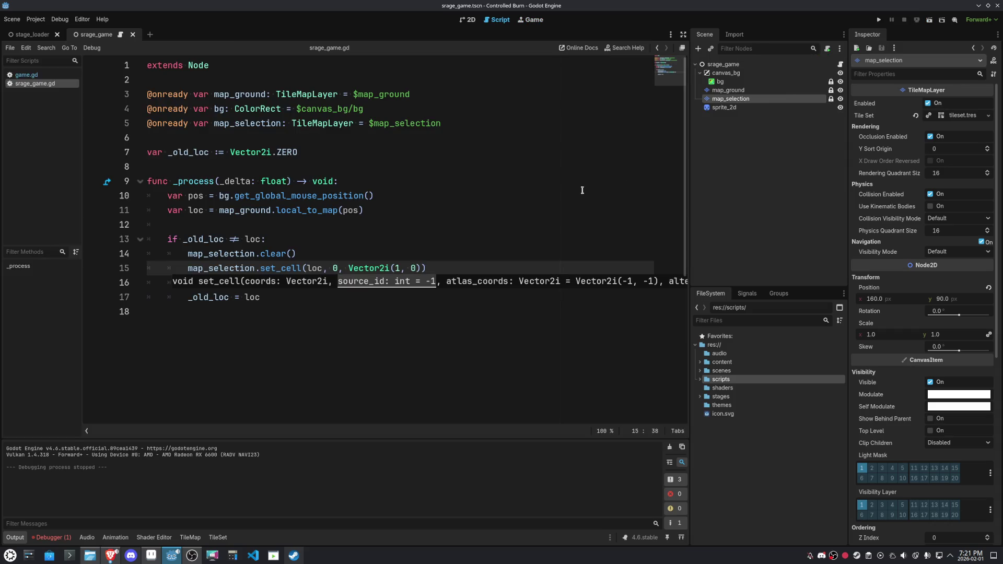
{"action": "left_click", "coordinate": [510, 193]}
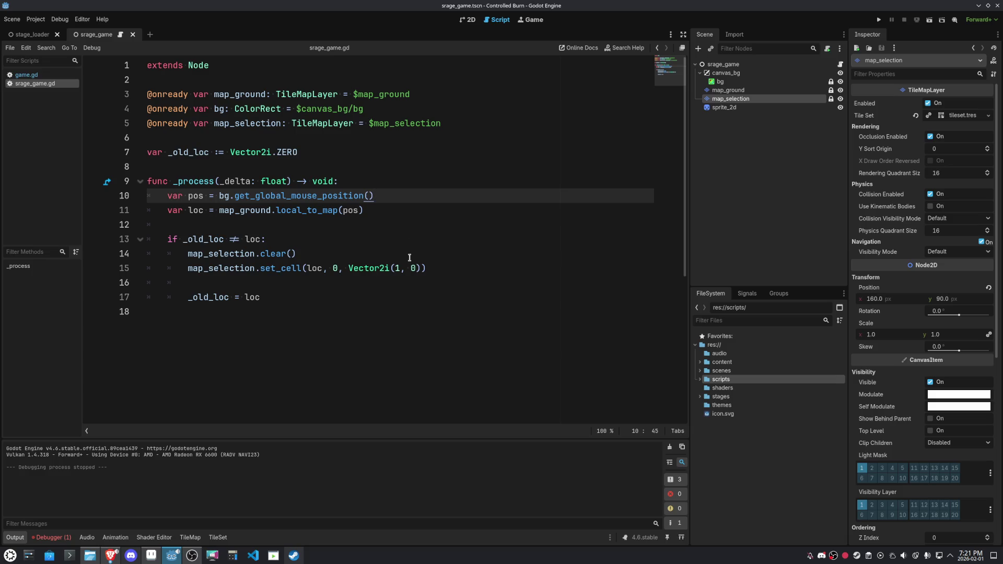
{"action": "mouse_move", "coordinate": [427, 268]}
{"action": "left_mouse_down"}
{"action": "mouse_move", "coordinate": [259, 269]}
{"action": "mouse_move", "coordinate": [295, 254]}
{"action": "left_mouse_up"}
{"action": "key", "text": "ctrl+c"}
{"action": "key", "text": "ctrl+v"}
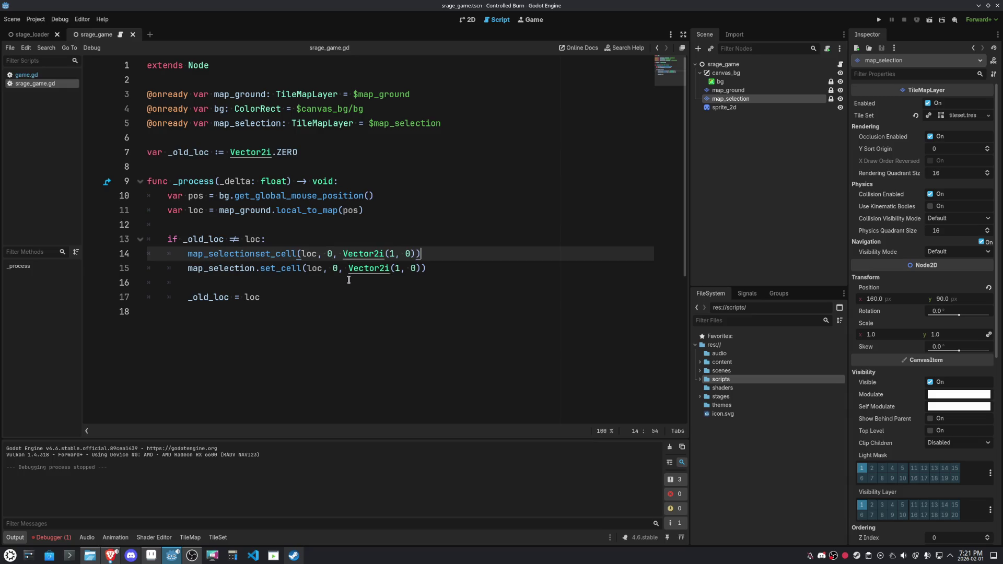
{"action": "left_click", "coordinate": [391, 254]}
{"action": "type", "text": "-"}
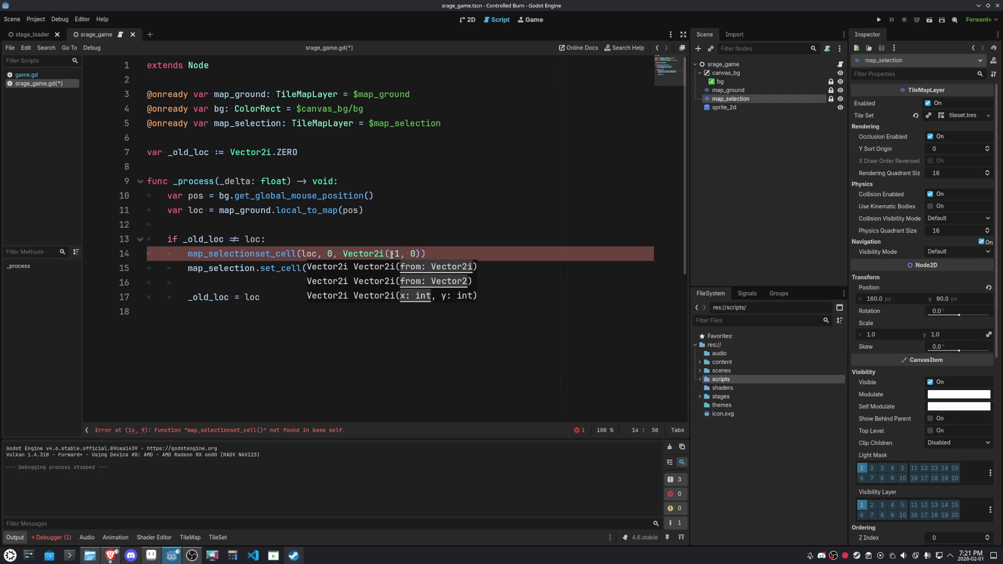
{"action": "key", "text": "shift+Right"}
{"action": "type", "text": "-1"}
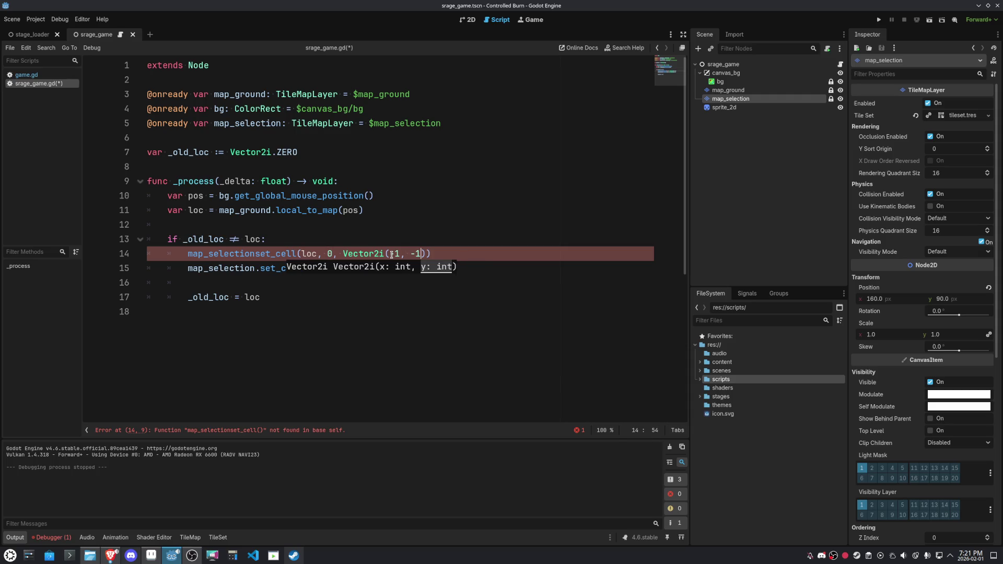
{"action": "left_click", "coordinate": [486, 174]}
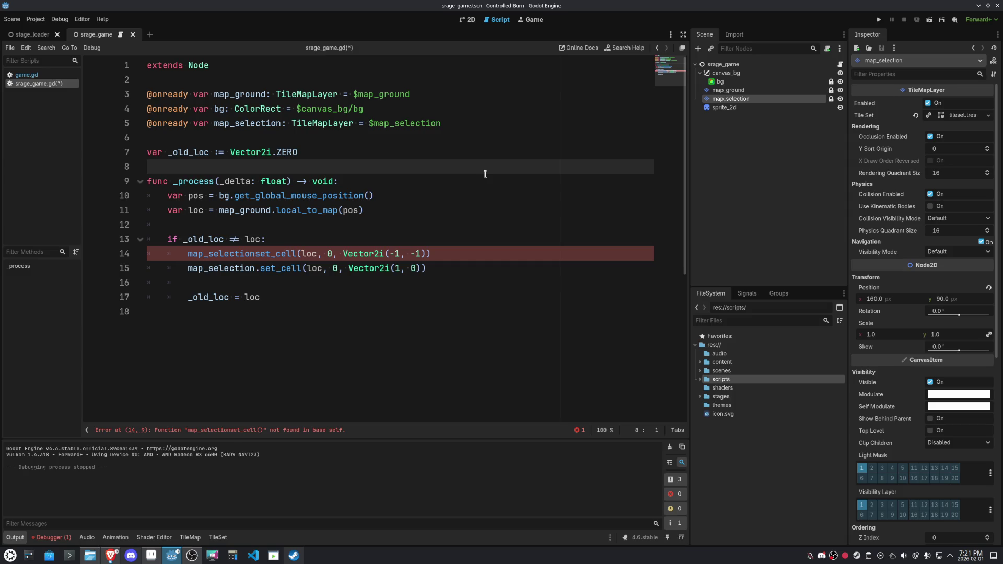
Change line 14's first argument to _old_loc and restore the dot before set_cell
{"action": "left_click_drag", "start_coordinate": [188, 297], "coordinate": [228, 296]}
{"action": "key", "text": "ctrl+c"}
{"action": "double_click", "coordinate": [312, 253]}
{"action": "key", "text": "ctrl+v"}
{"action": "left_click", "coordinate": [491, 208]}
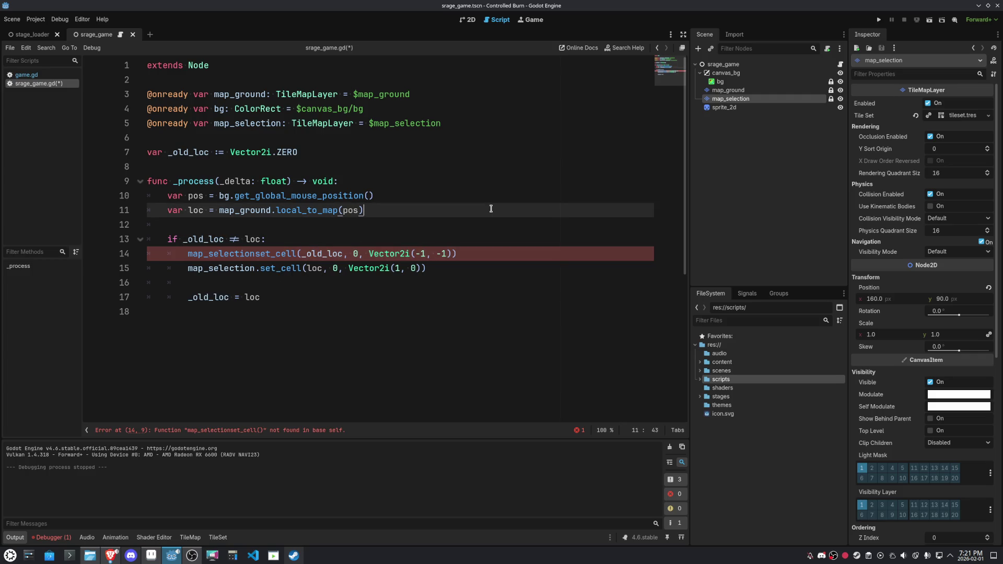
{"action": "left_click", "coordinate": [480, 257]}
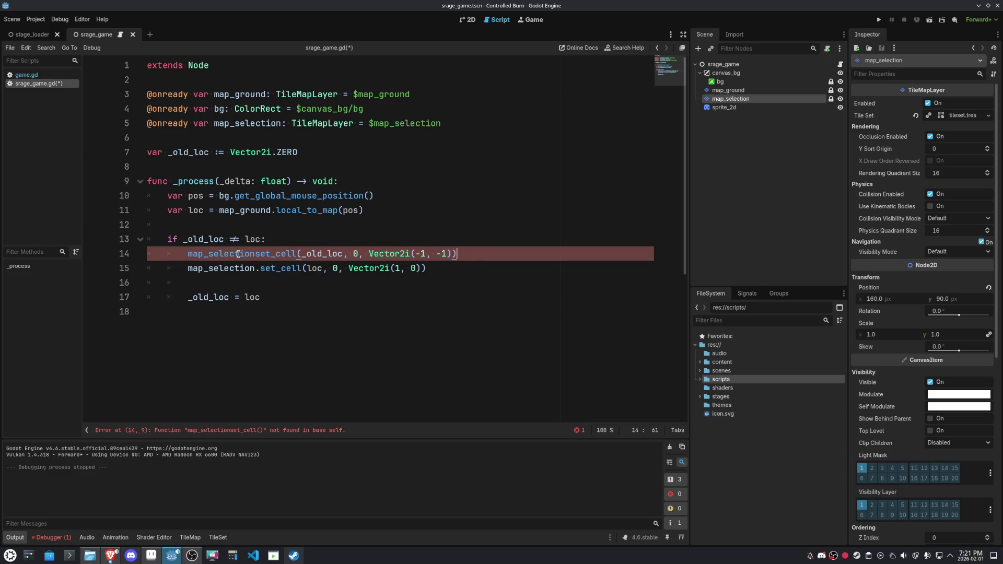
{"action": "left_click", "coordinate": [255, 253]}
{"action": "type", "text": "."}
{"action": "left_click", "coordinate": [534, 187]}
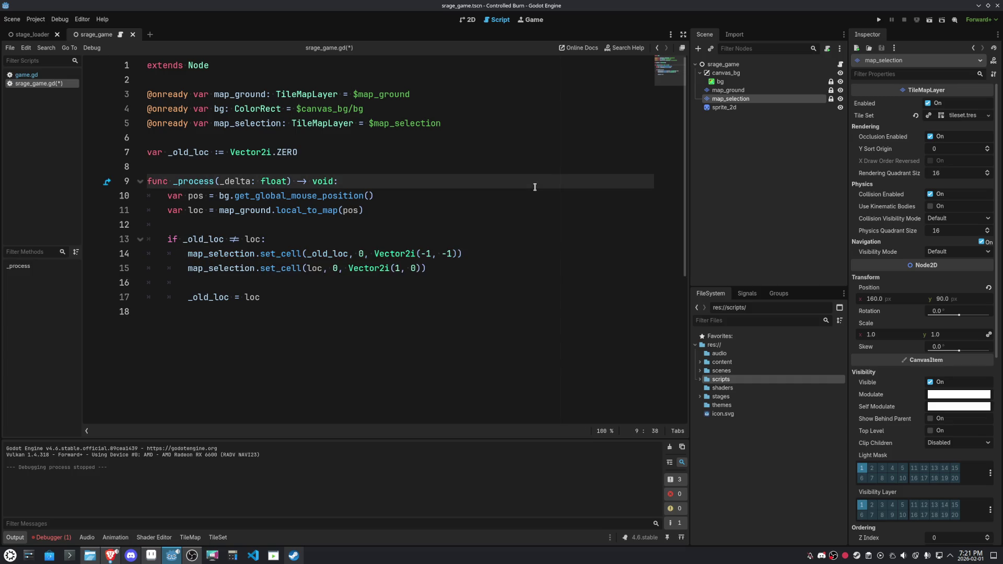